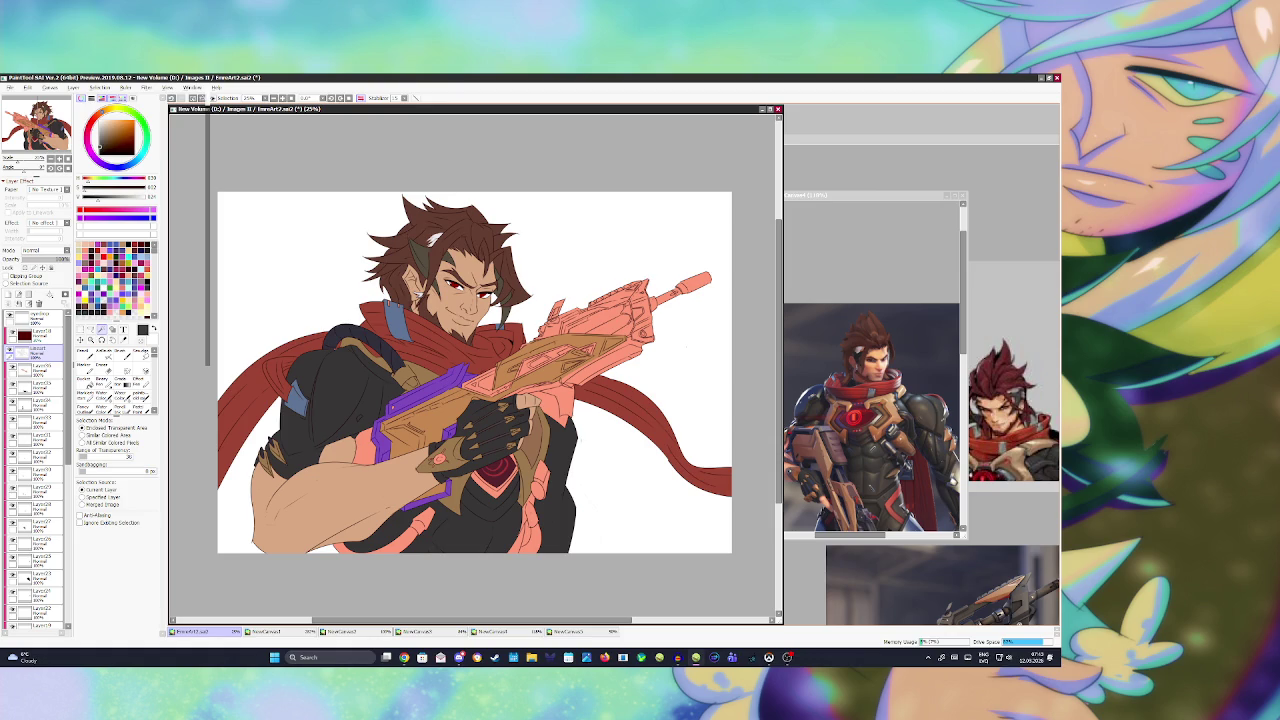
- Bucket-fill the gun's purple stock and grip with tan and salmon, then save
{"action": "left_click", "coordinate": [40, 368]}
{"action": "left_click", "coordinate": [11, 370]}
{"action": "left_click", "coordinate": [420, 430]}
{"action": "left_click", "coordinate": [440, 395]}
{"action": "key", "text": "ctrl+s"}
- Fill a small gun segment with tan on the layer above
{"action": "left_click", "coordinate": [40, 351]}
{"action": "left_click", "coordinate": [568, 334]}
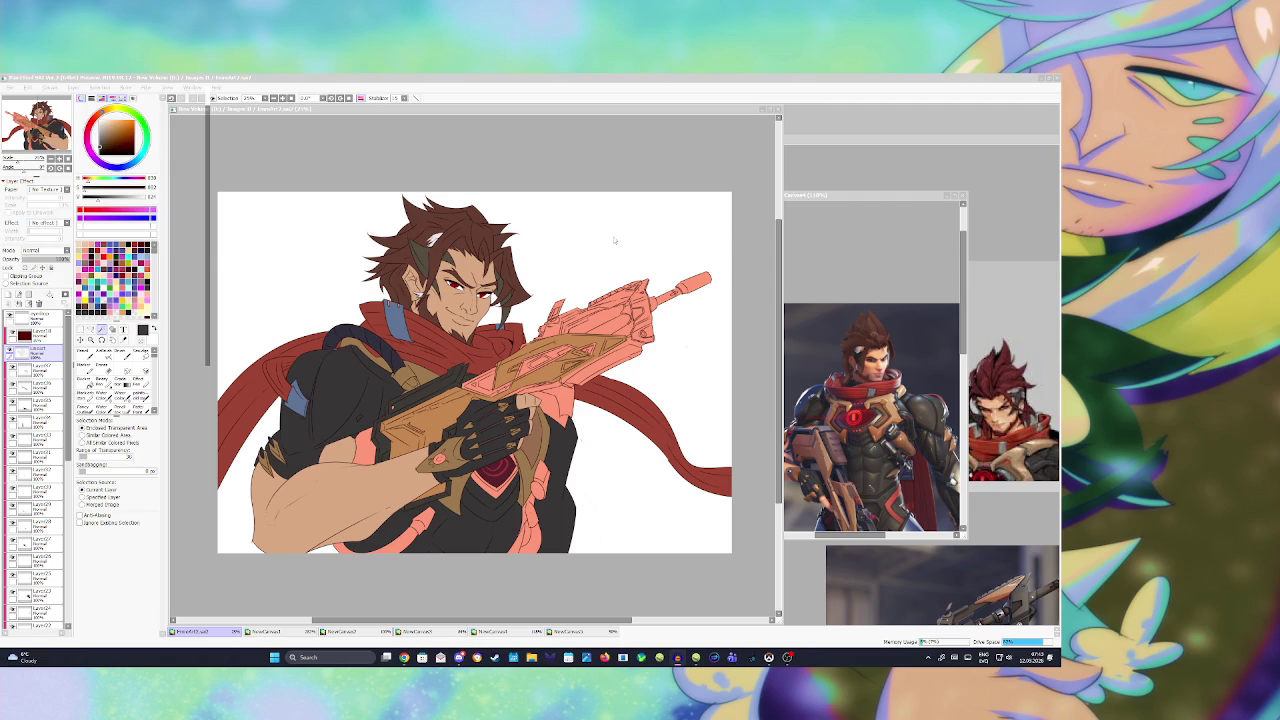
{"action": "left_click", "coordinate": [572, 160]}
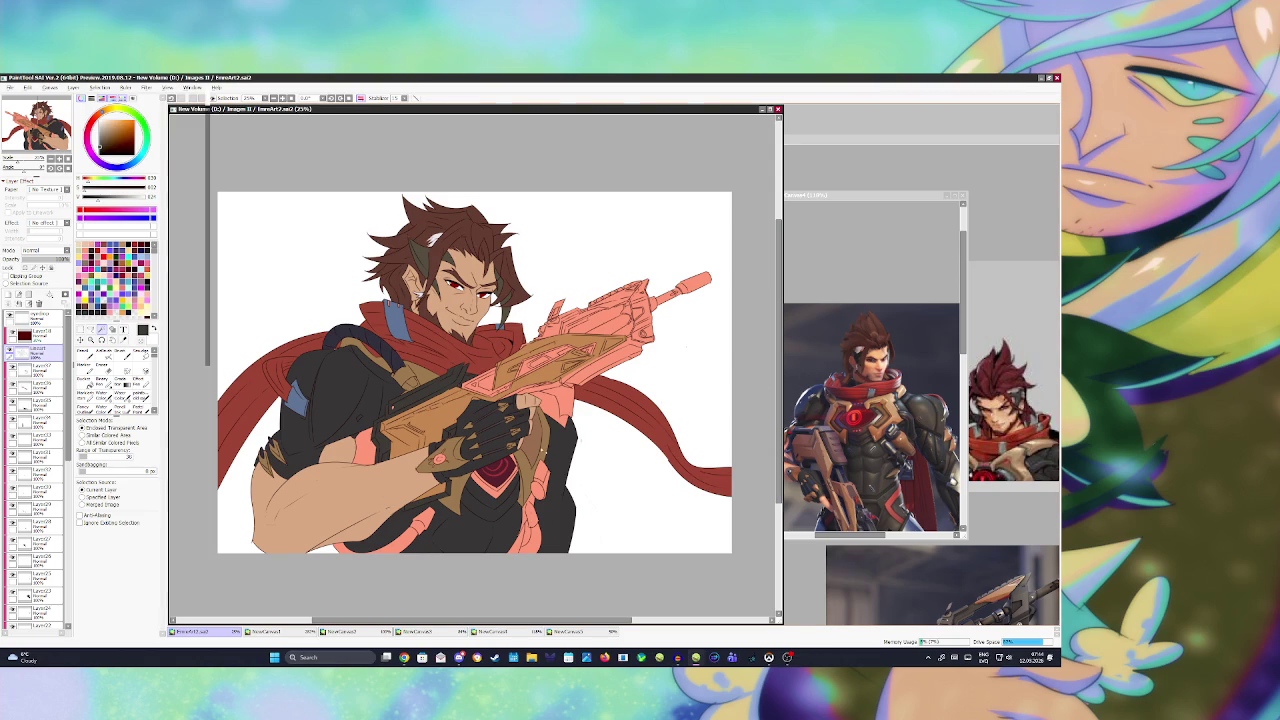
- Sample the scarf's dark red as the pen colour and save the painting
{"action": "scroll", "coordinate": [490, 465], "scroll_direction": "up", "scroll_amount": 1}
{"action": "scroll", "coordinate": [490, 465], "scroll_direction": "up", "scroll_amount": 1}
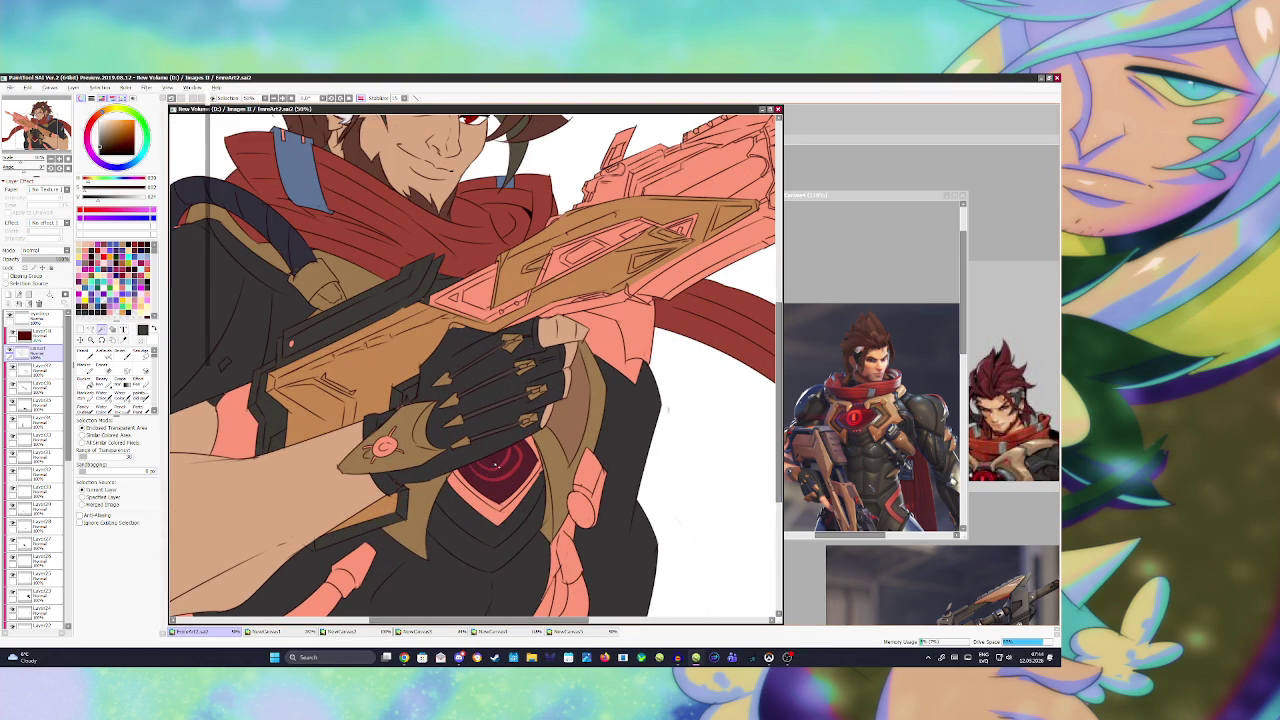
{"action": "left_click", "coordinate": [494, 464], "text": "alt"}
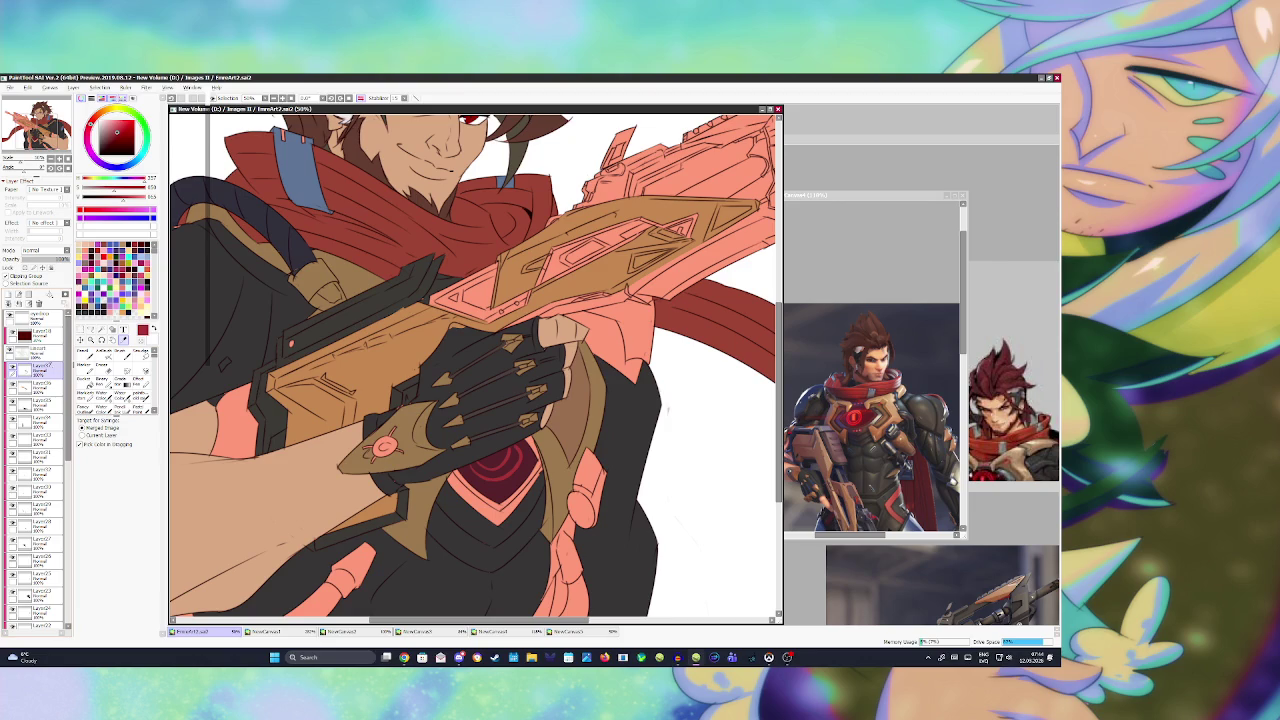
{"action": "key", "text": "n"}
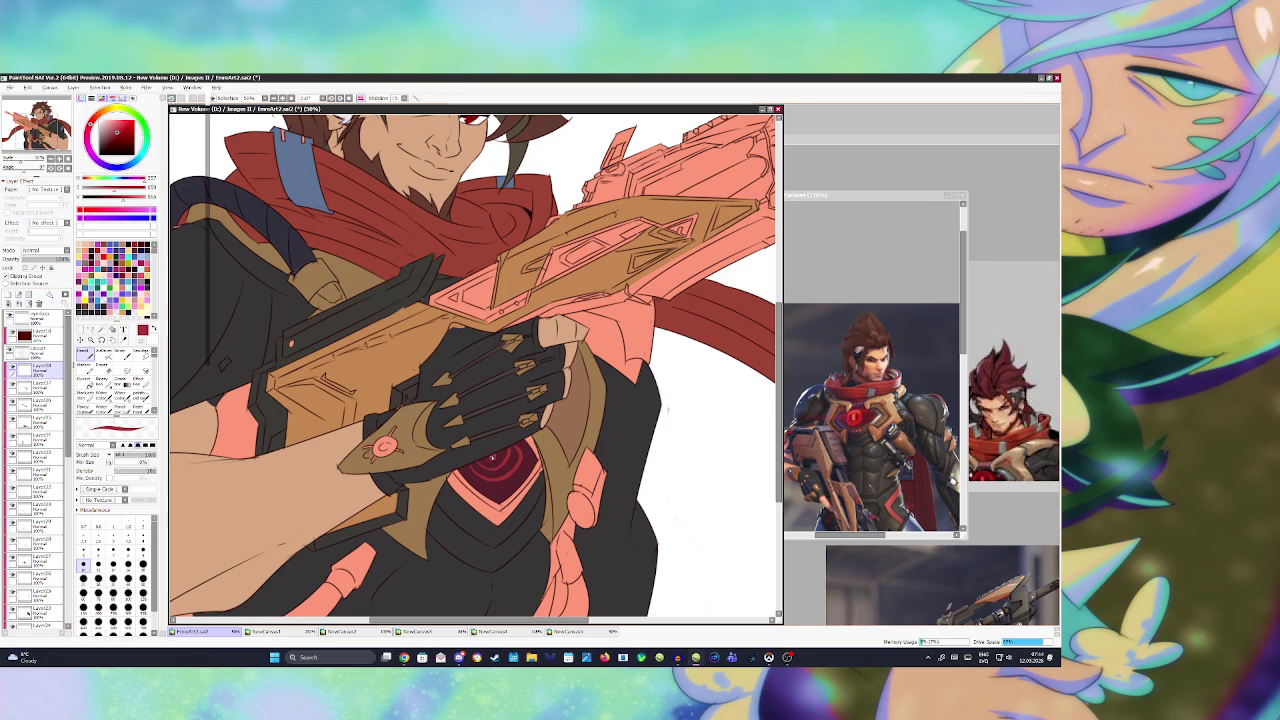
{"action": "key", "text": "ctrl+s"}
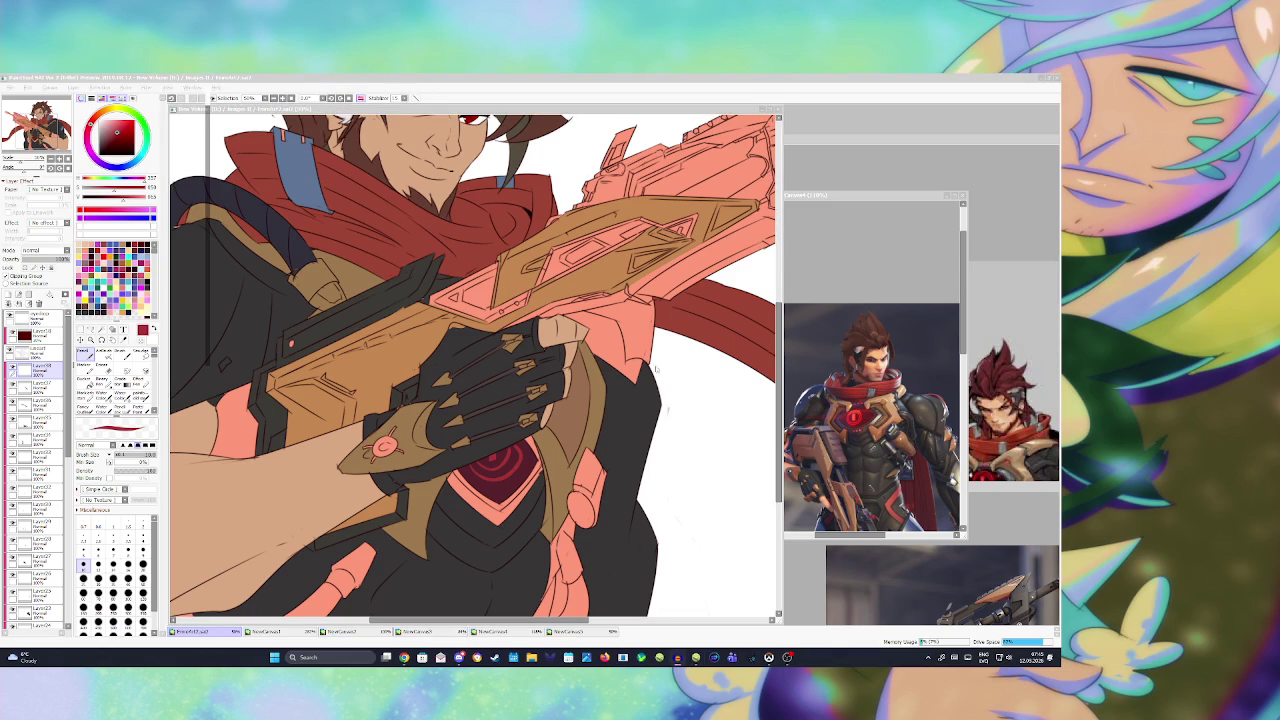
{"action": "scroll", "coordinate": [500, 292], "scroll_direction": "down", "scroll_amount": 3}
{"action": "scroll", "coordinate": [500, 292], "scroll_direction": "down", "scroll_amount": 2}
{"action": "scroll", "coordinate": [500, 292], "scroll_direction": "up", "scroll_amount": 3}
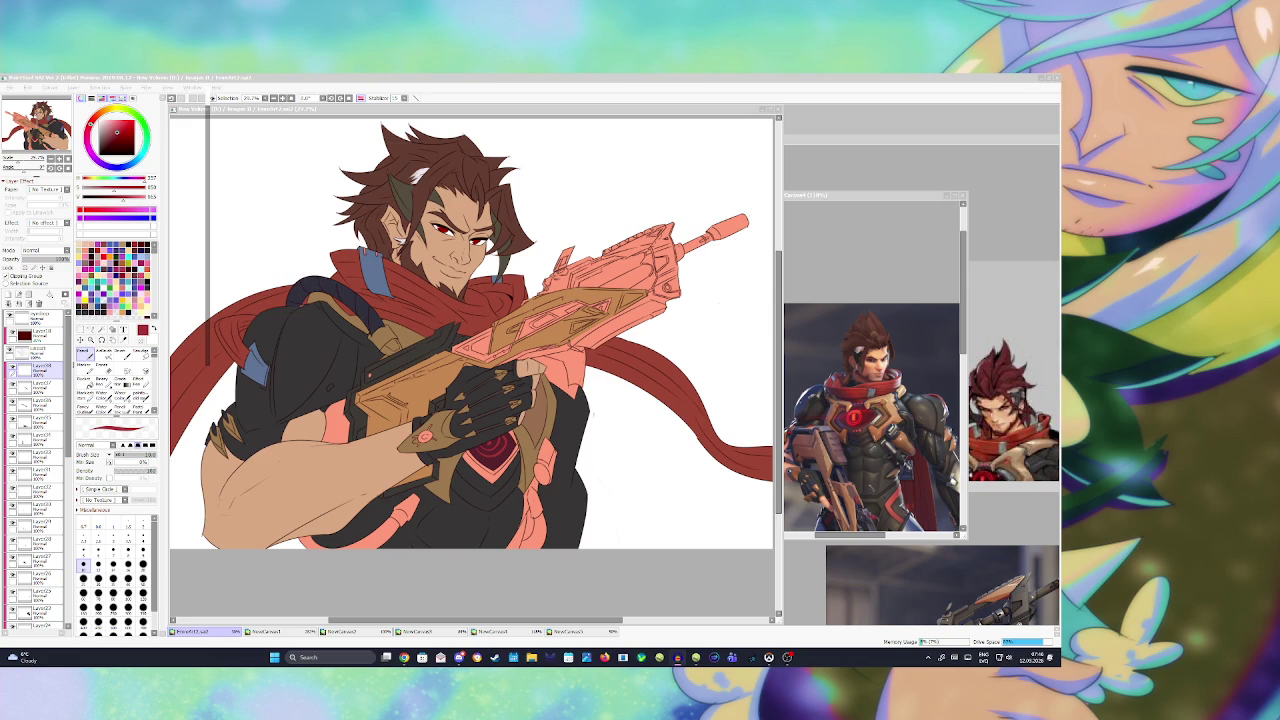
{"action": "left_click", "coordinate": [581, 212]}
{"action": "scroll", "coordinate": [505, 295], "scroll_direction": "up", "scroll_amount": 1}
- Set the layer to Shade blending with purple paint and a larger brush size
{"action": "scroll", "coordinate": [466, 318], "scroll_direction": "down", "scroll_amount": 1}
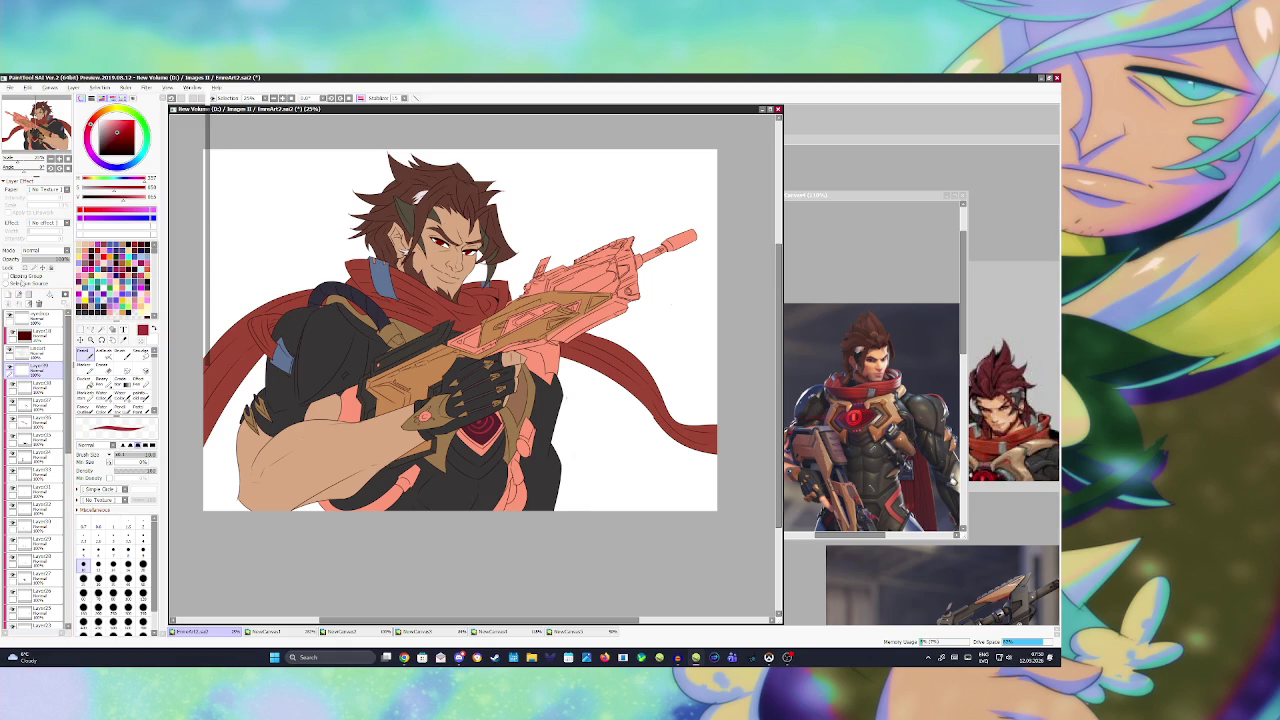
{"action": "left_click", "coordinate": [45, 258]}
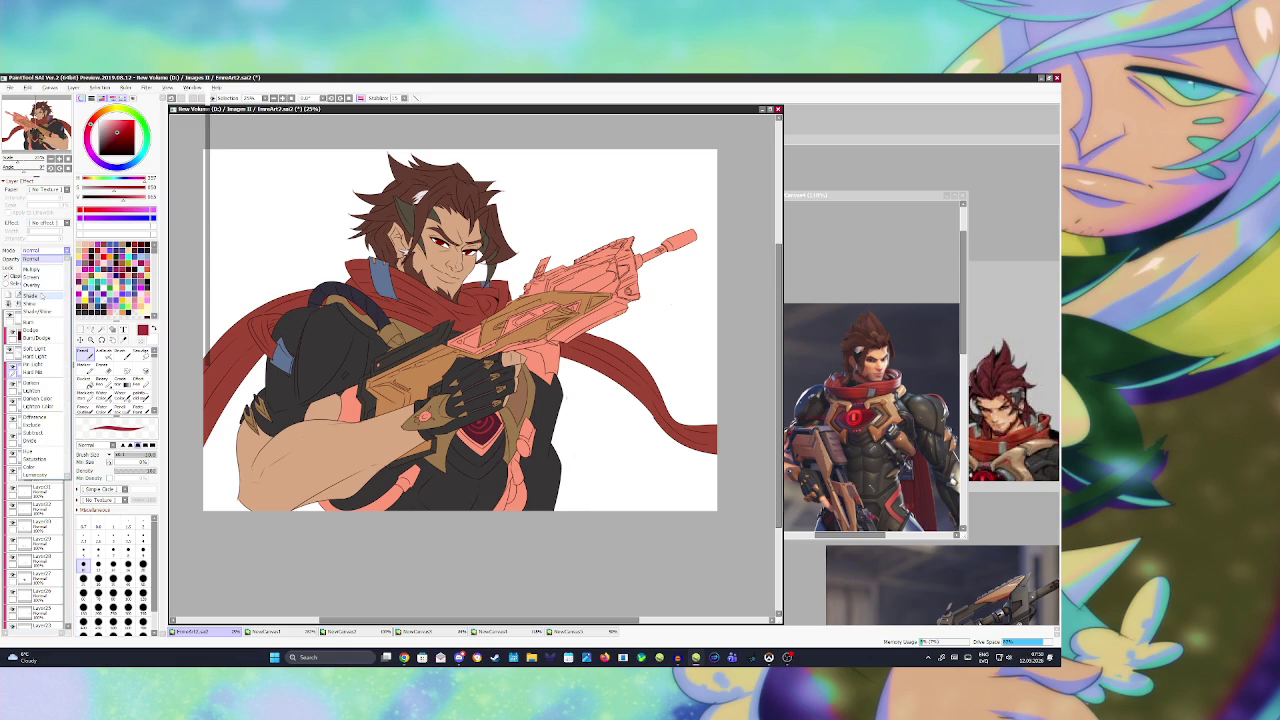
{"action": "left_click", "coordinate": [30, 296]}
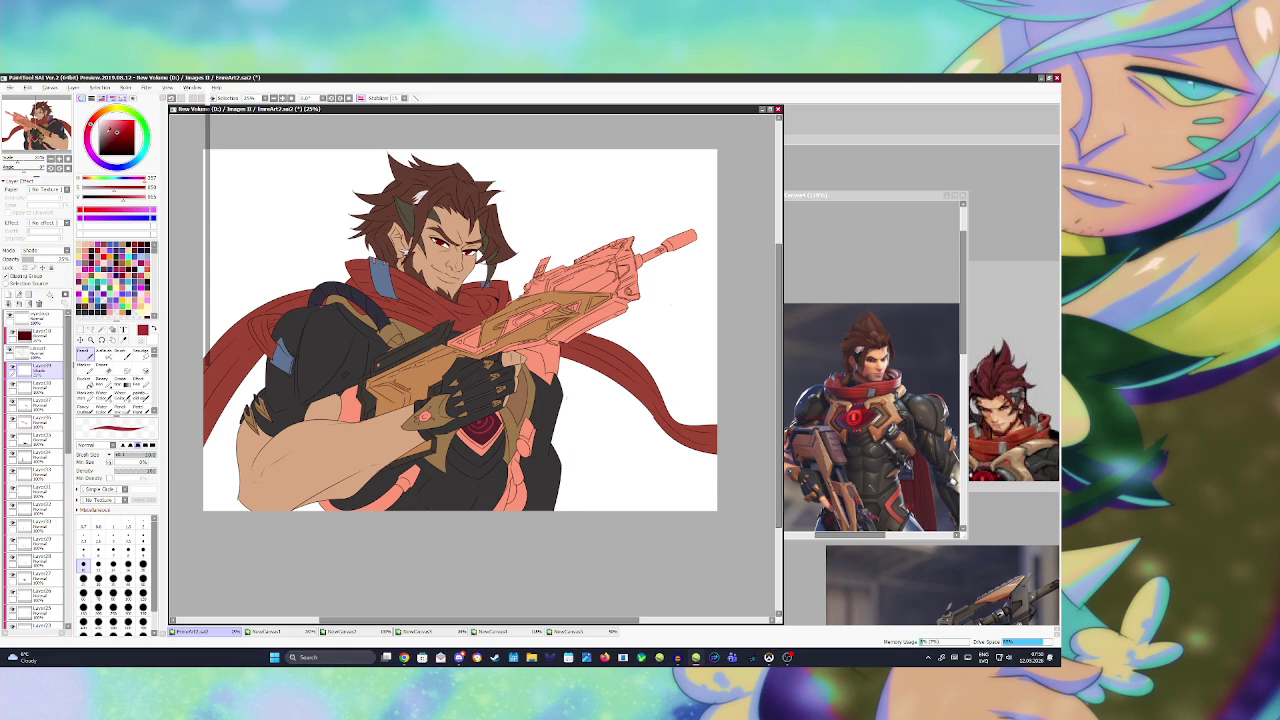
{"action": "left_click", "coordinate": [124, 244]}
{"action": "left_click", "coordinate": [113, 564]}
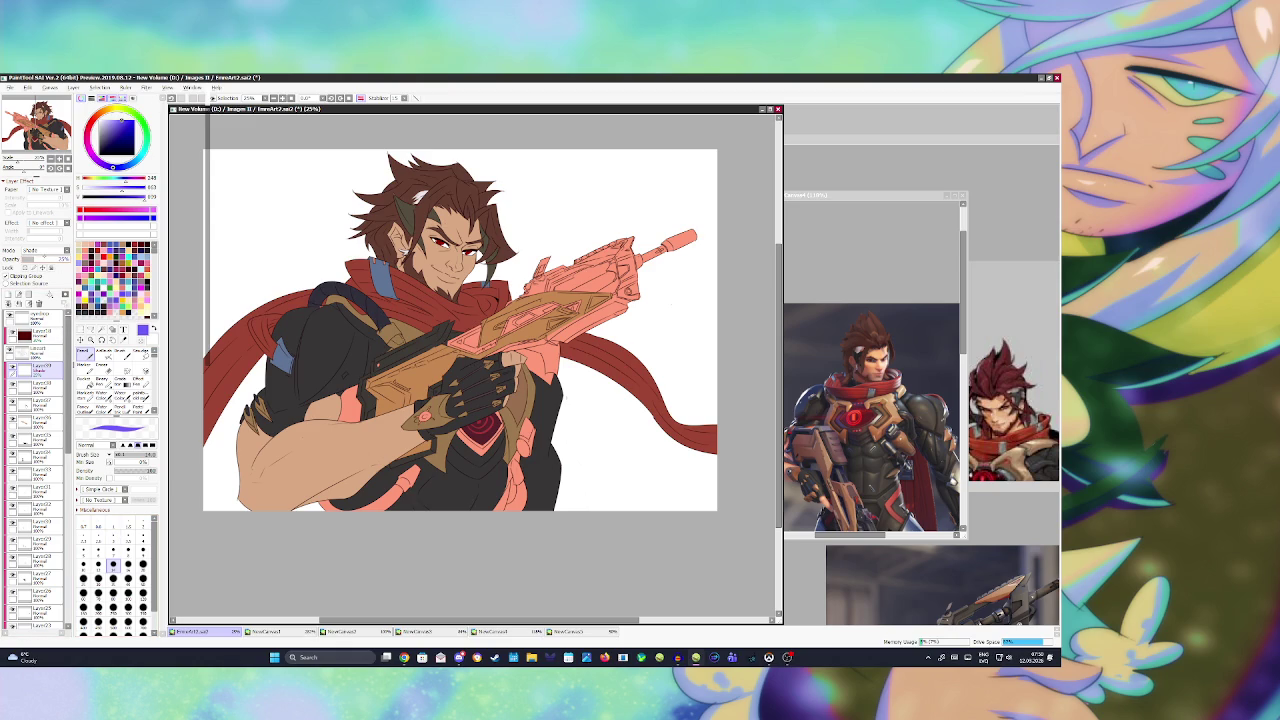
- Magic-wand select the whole face area on the skin layer
{"action": "left_click", "coordinate": [38, 348]}
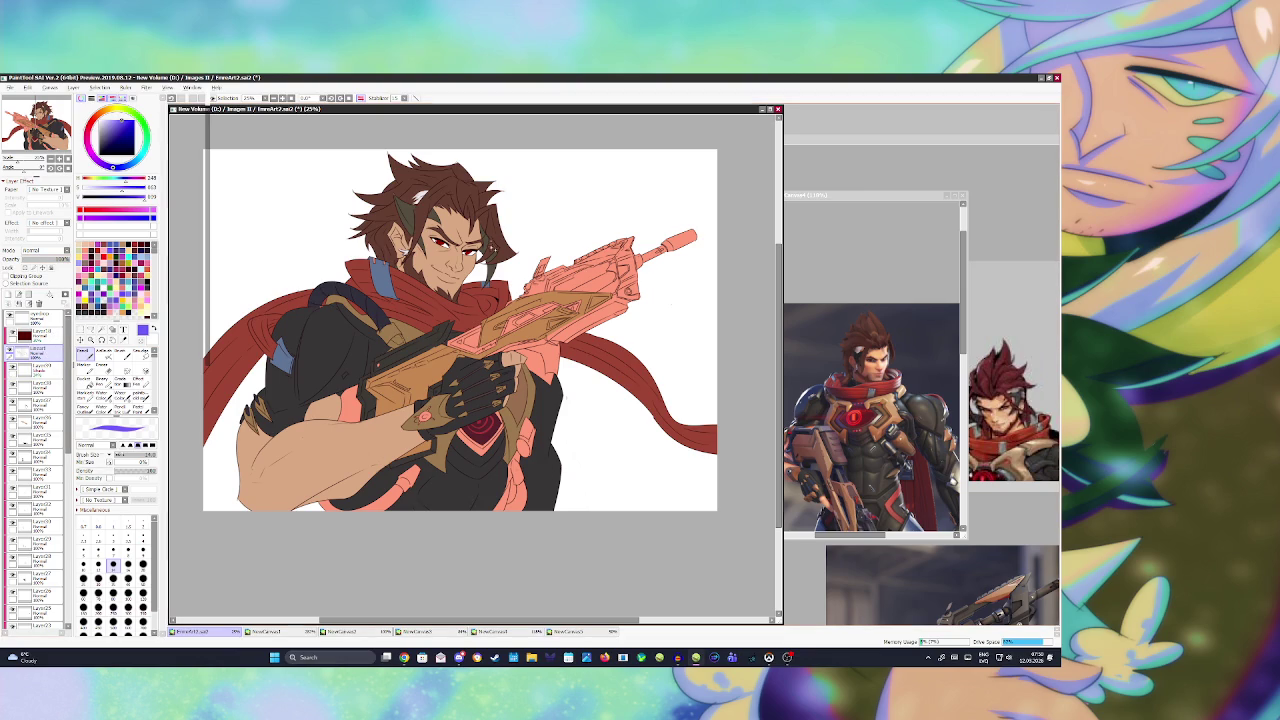
{"action": "left_click", "coordinate": [101, 329]}
{"action": "left_click", "coordinate": [465, 273]}
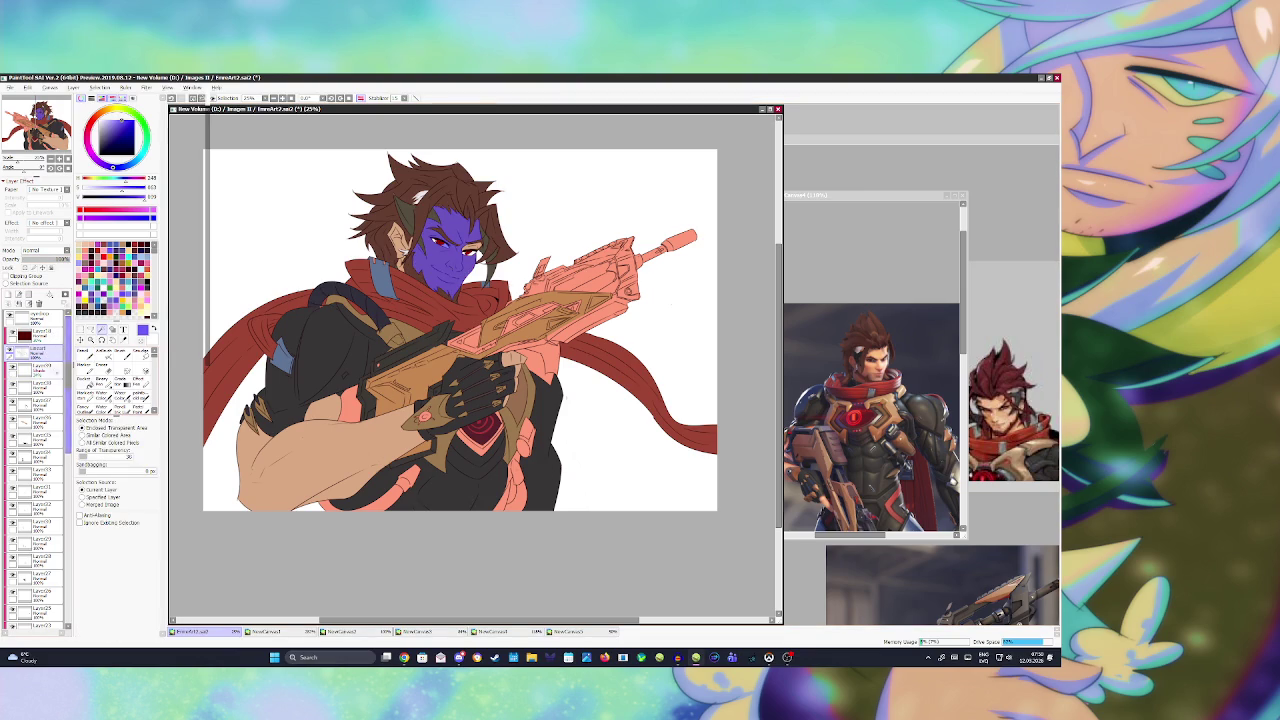
- Paint purple shading along the nose on the Shade layer, then deselect the face
{"action": "left_click", "coordinate": [40, 368]}
{"action": "scroll", "coordinate": [453, 229], "scroll_direction": "up", "scroll_amount": 2}
{"action": "scroll", "coordinate": [453, 229], "scroll_direction": "up", "scroll_amount": 2}
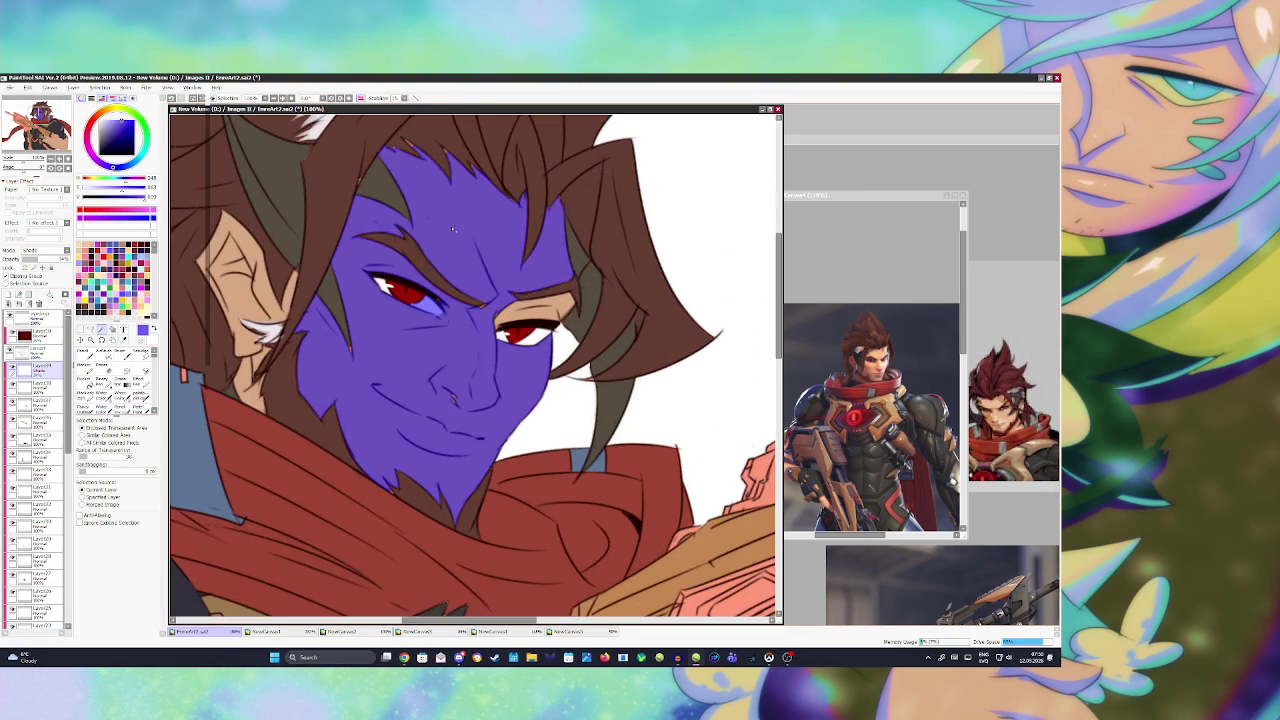
{"action": "key", "text": "b"}
{"action": "mouse_move", "coordinate": [436, 380]}
{"action": "left_mouse_down"}
{"action": "mouse_move", "coordinate": [456, 424]}
{"action": "mouse_move", "coordinate": [490, 406]}
{"action": "mouse_move", "coordinate": [456, 398]}
{"action": "mouse_move", "coordinate": [458, 420]}
{"action": "mouse_move", "coordinate": [484, 410]}
{"action": "left_mouse_up"}
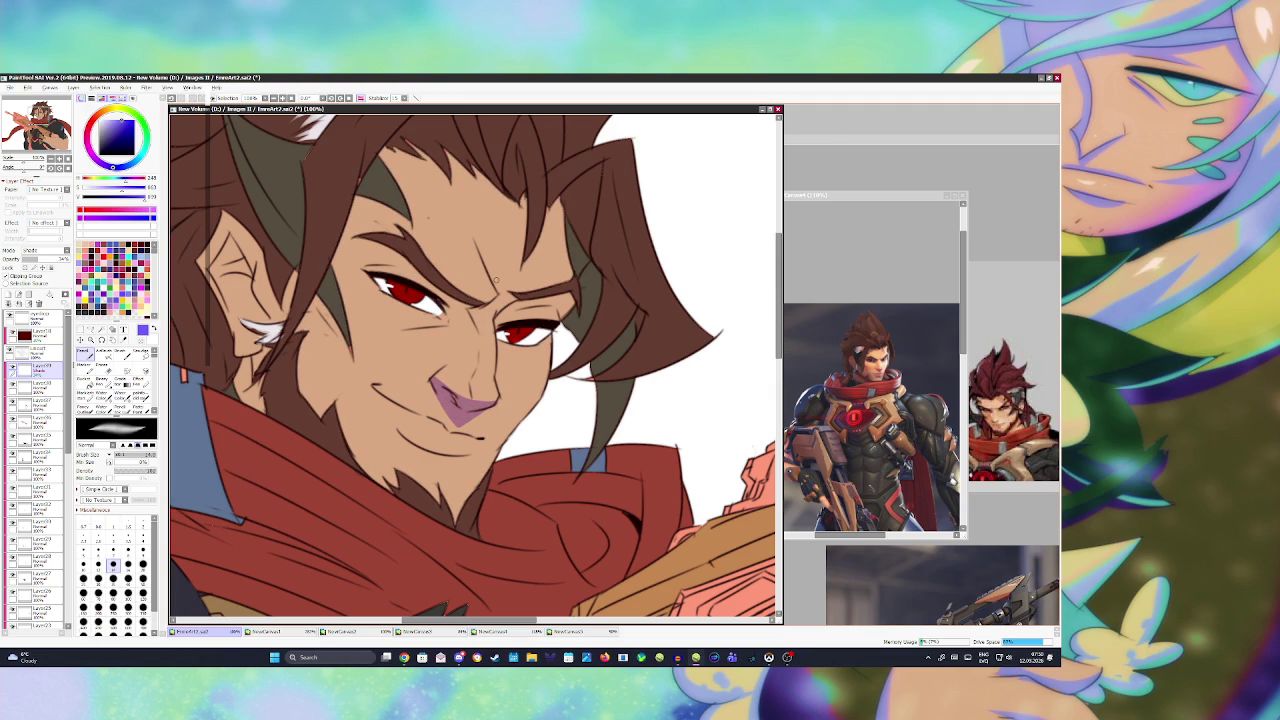
{"action": "key", "text": "ctrl+d"}
- Shade the inner eye corner, above the right eye and the cheek, and save
{"action": "left_click_drag", "start_coordinate": [446, 300], "coordinate": [457, 302]}
{"action": "mouse_move", "coordinate": [552, 292]}
{"action": "left_mouse_down"}
{"action": "mouse_move", "coordinate": [506, 306]}
{"action": "mouse_move", "coordinate": [540, 302]}
{"action": "left_mouse_up"}
{"action": "key", "text": "ctrl+s"}
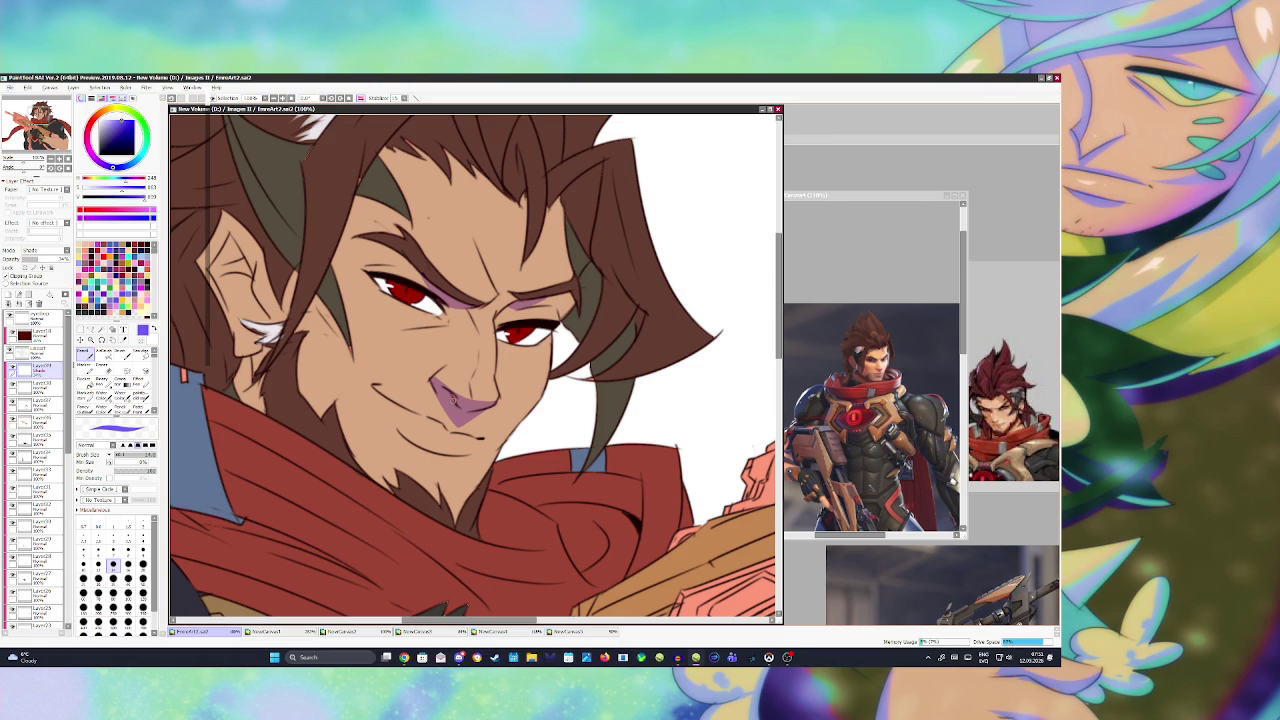
{"action": "left_click_drag", "start_coordinate": [384, 392], "coordinate": [450, 432]}
- Darken the ear edge with dark lines and add a dark strand in the hair
{"action": "scroll", "coordinate": [427, 296], "scroll_direction": "down", "scroll_amount": 5}
{"action": "scroll", "coordinate": [400, 295], "scroll_direction": "up", "scroll_amount": 3}
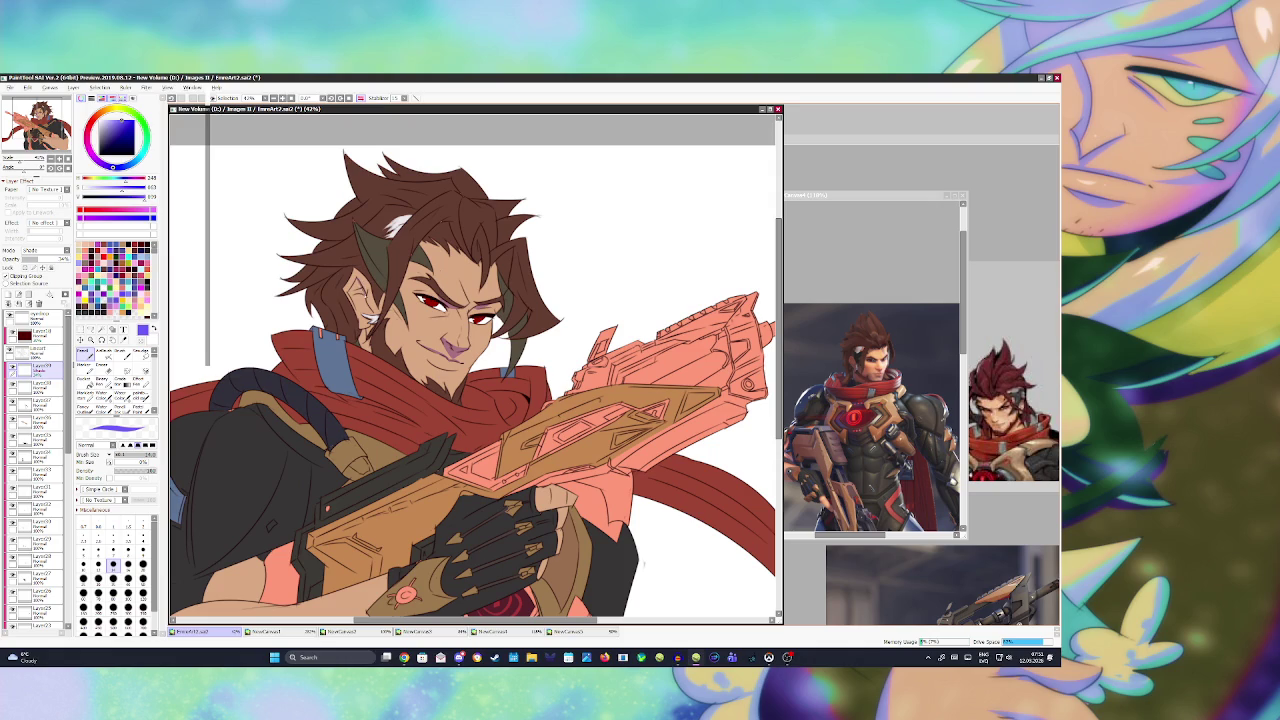
{"action": "left_click_drag", "start_coordinate": [366, 297], "coordinate": [370, 311]}
{"action": "left_click_drag", "start_coordinate": [350, 293], "coordinate": [355, 307]}
{"action": "left_click_drag", "start_coordinate": [482, 243], "coordinate": [478, 262]}
- Soften the nose shading, touch up the jaw, add a forehead hair strand, and save
{"action": "left_click_drag", "start_coordinate": [448, 342], "coordinate": [462, 354]}
{"action": "left_click_drag", "start_coordinate": [368, 337], "coordinate": [370, 350]}
{"action": "mouse_move", "coordinate": [481, 246]}
{"action": "left_mouse_down"}
{"action": "mouse_move", "coordinate": [486, 283]}
{"action": "mouse_move", "coordinate": [500, 266]}
{"action": "mouse_move", "coordinate": [506, 290]}
{"action": "mouse_move", "coordinate": [510, 278]}
{"action": "mouse_move", "coordinate": [504, 261]}
{"action": "mouse_move", "coordinate": [499, 322]}
{"action": "mouse_move", "coordinate": [509, 307]}
{"action": "left_mouse_up"}
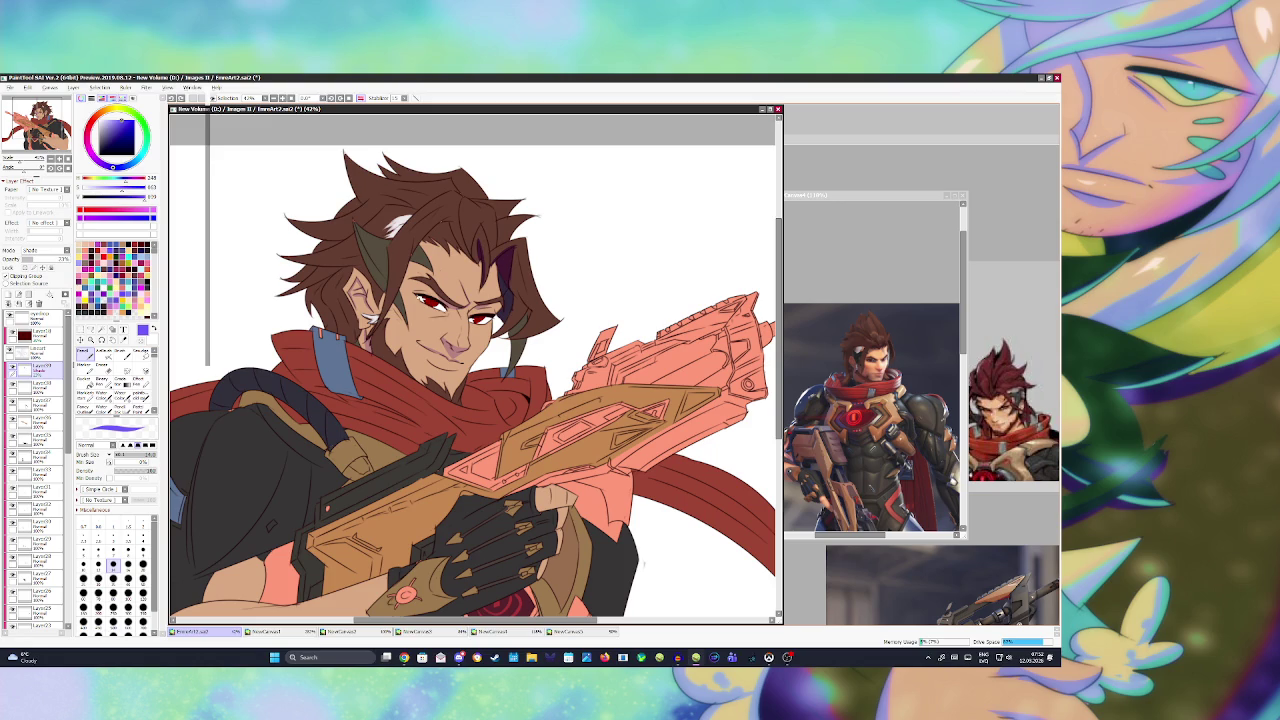
{"action": "key", "text": "ctrl+s"}
- Select both horns and the small horn piece, shade them on the Shade layer, deselect
{"action": "key", "text": "f"}
{"action": "left_click", "coordinate": [379, 273]}
{"action": "left_click", "coordinate": [400, 303]}
{"action": "left_click", "coordinate": [421, 258]}
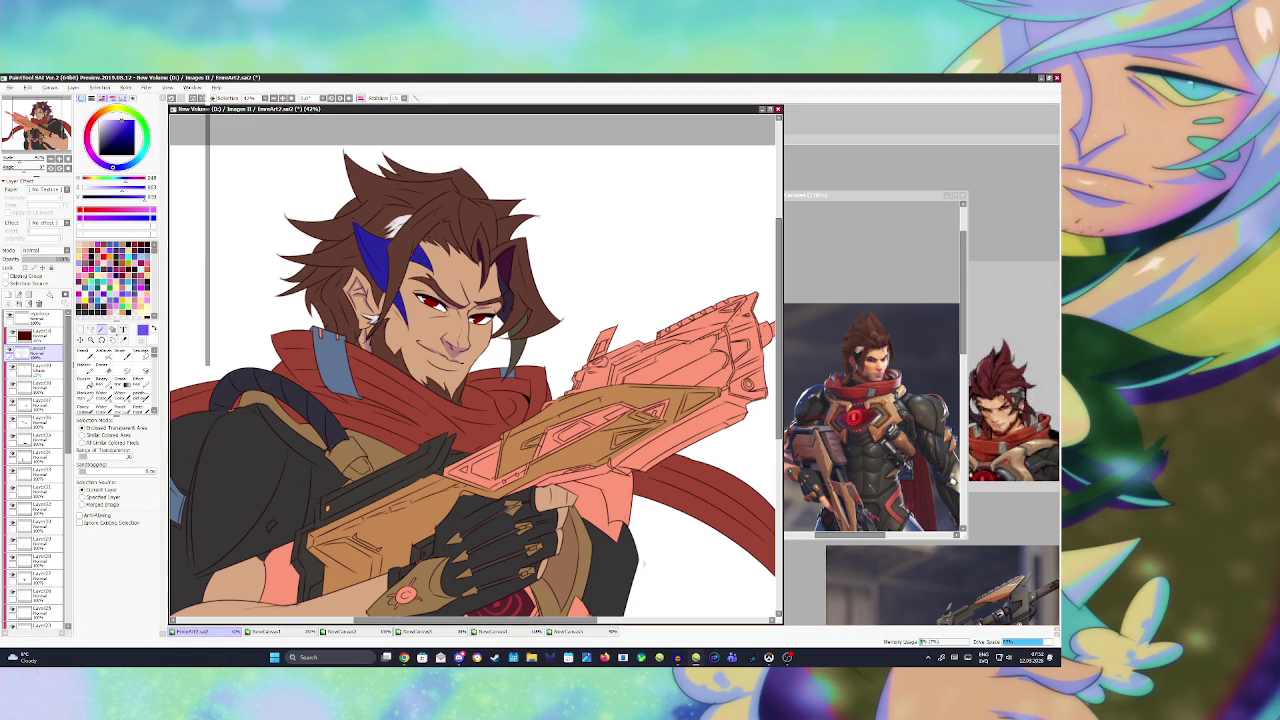
{"action": "left_click", "coordinate": [38, 368]}
{"action": "key", "text": "b"}
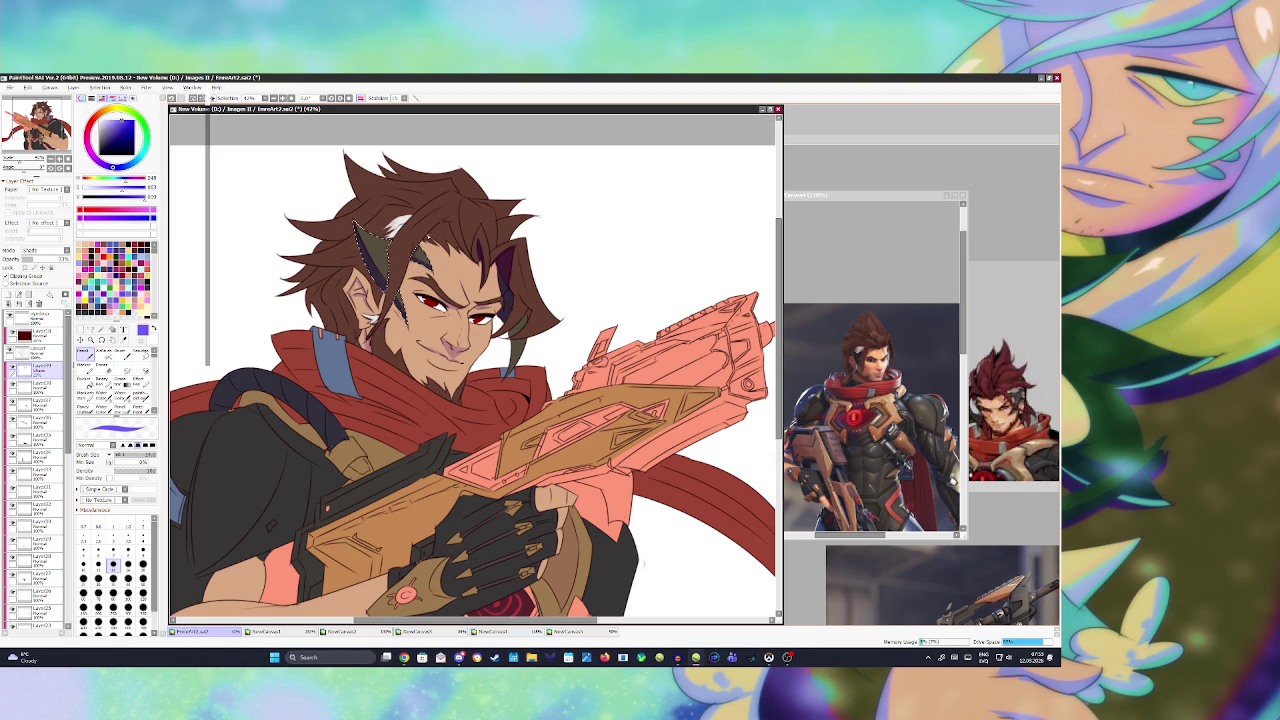
{"action": "key", "text": "ctrl+d"}
- Select the hair strand beside the right eye, shade it, deselect, and save
{"action": "left_click", "coordinate": [38, 345]}
{"action": "left_click", "coordinate": [103, 327]}
{"action": "left_click", "coordinate": [515, 328]}
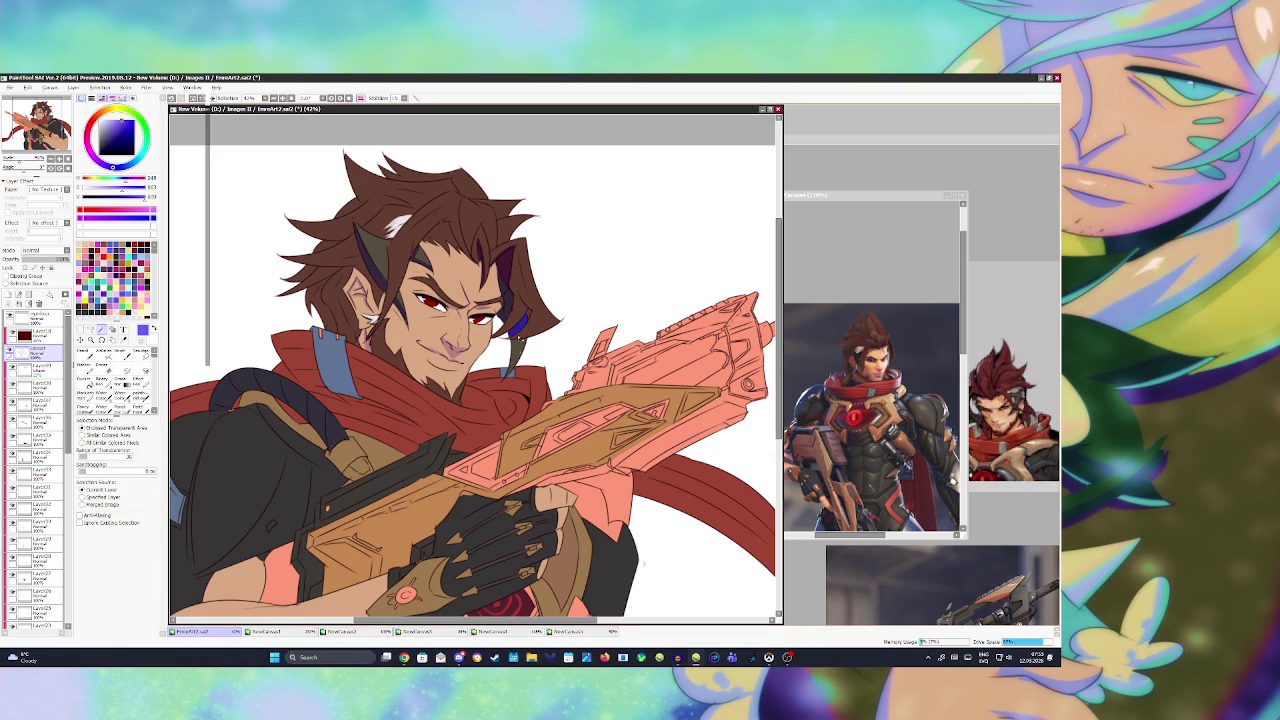
{"action": "left_click", "coordinate": [38, 365]}
{"action": "key", "text": "b"}
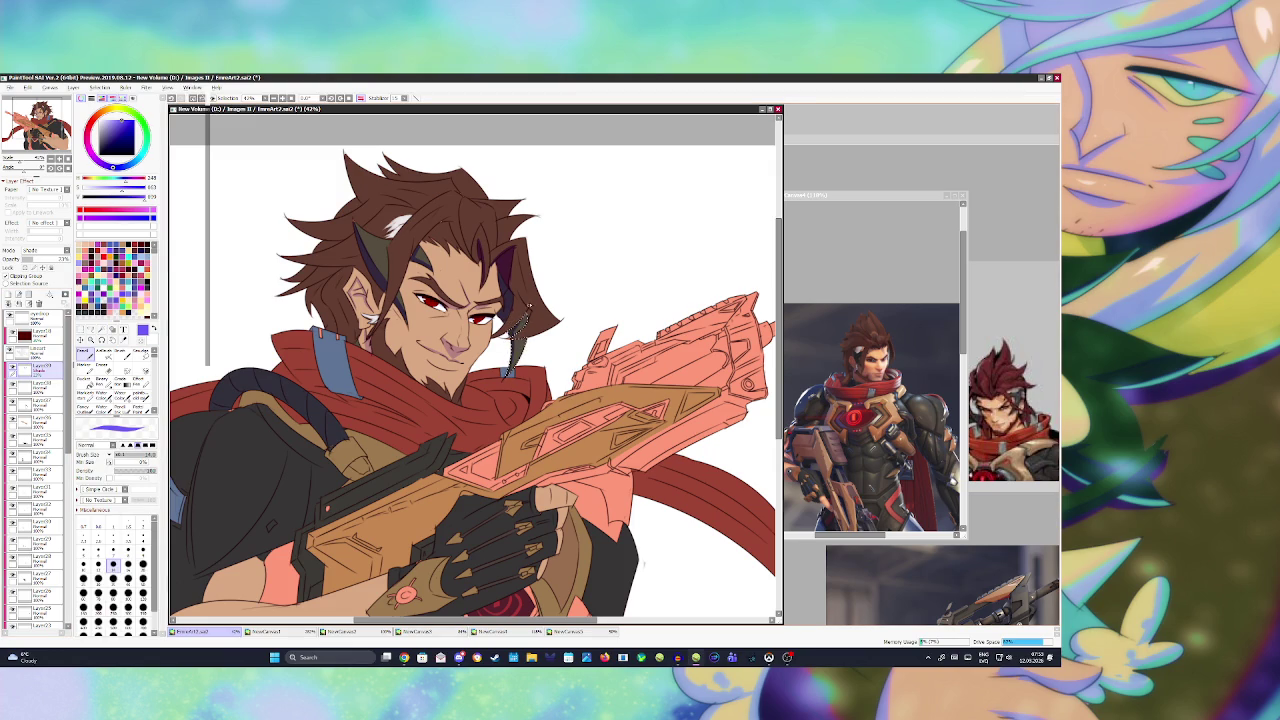
{"action": "key", "text": "ctrl+d"}
{"action": "key", "text": "ctrl+s"}
- Scroll the view to look over the blocked-in rifle and gunman
{"action": "scroll", "coordinate": [476, 368], "scroll_direction": "down", "scroll_amount": 2}
{"action": "scroll", "coordinate": [476, 368], "scroll_direction": "down", "scroll_amount": 1}
{"action": "scroll", "coordinate": [476, 368], "scroll_direction": "up", "scroll_amount": 1}
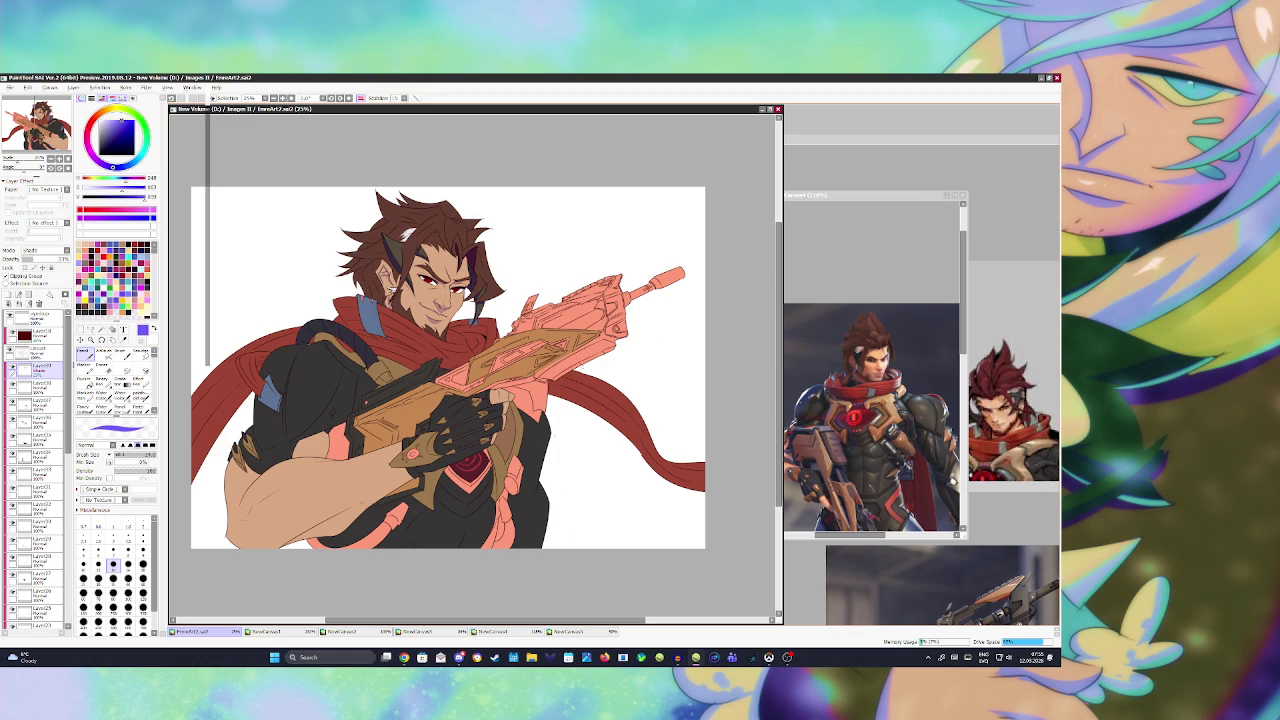
- Select the gun's side panel on its colour layer and fill it purple
{"action": "left_click", "coordinate": [38, 350]}
{"action": "key", "text": "w"}
{"action": "left_click", "coordinate": [460, 378]}
{"action": "left_click", "coordinate": [460, 378]}
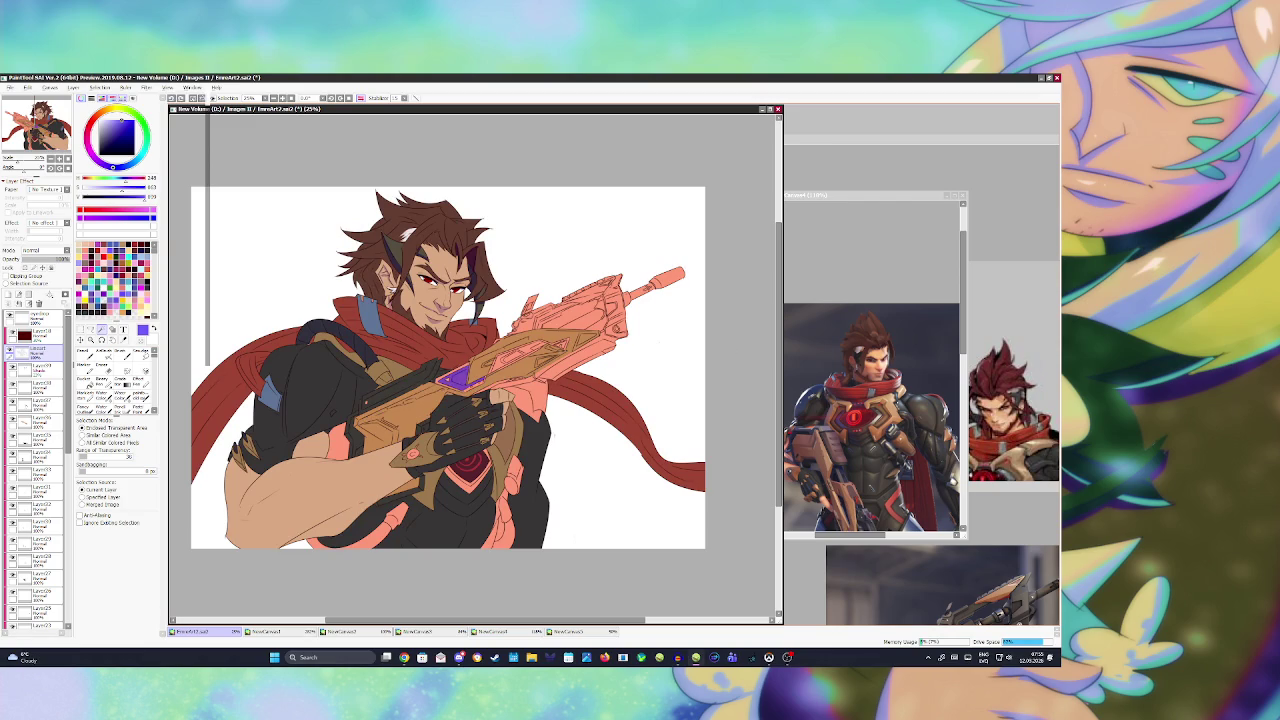
- Bring the NewCanvas5 gun reference forward and move it up beside the painting
{"action": "left_click", "coordinate": [870, 420]}
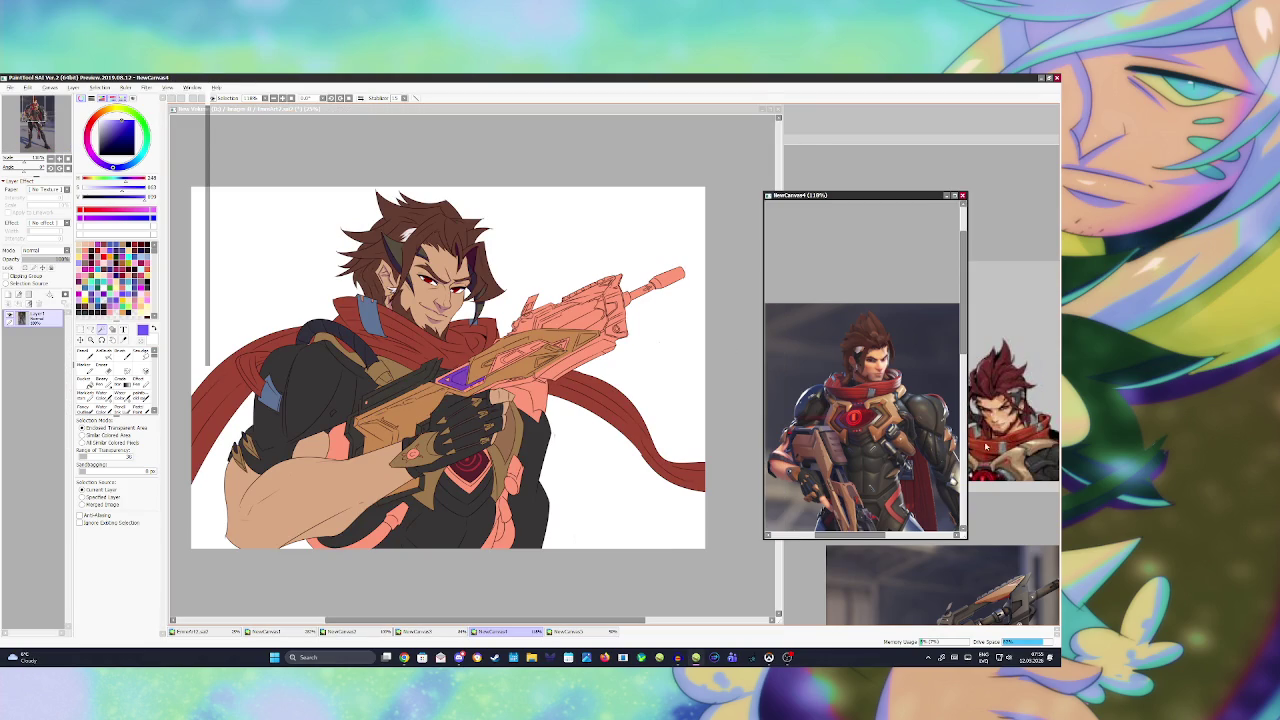
{"action": "left_click", "coordinate": [986, 446]}
{"action": "scroll", "coordinate": [942, 400], "scroll_direction": "down", "scroll_amount": 3}
{"action": "left_click", "coordinate": [949, 505]}
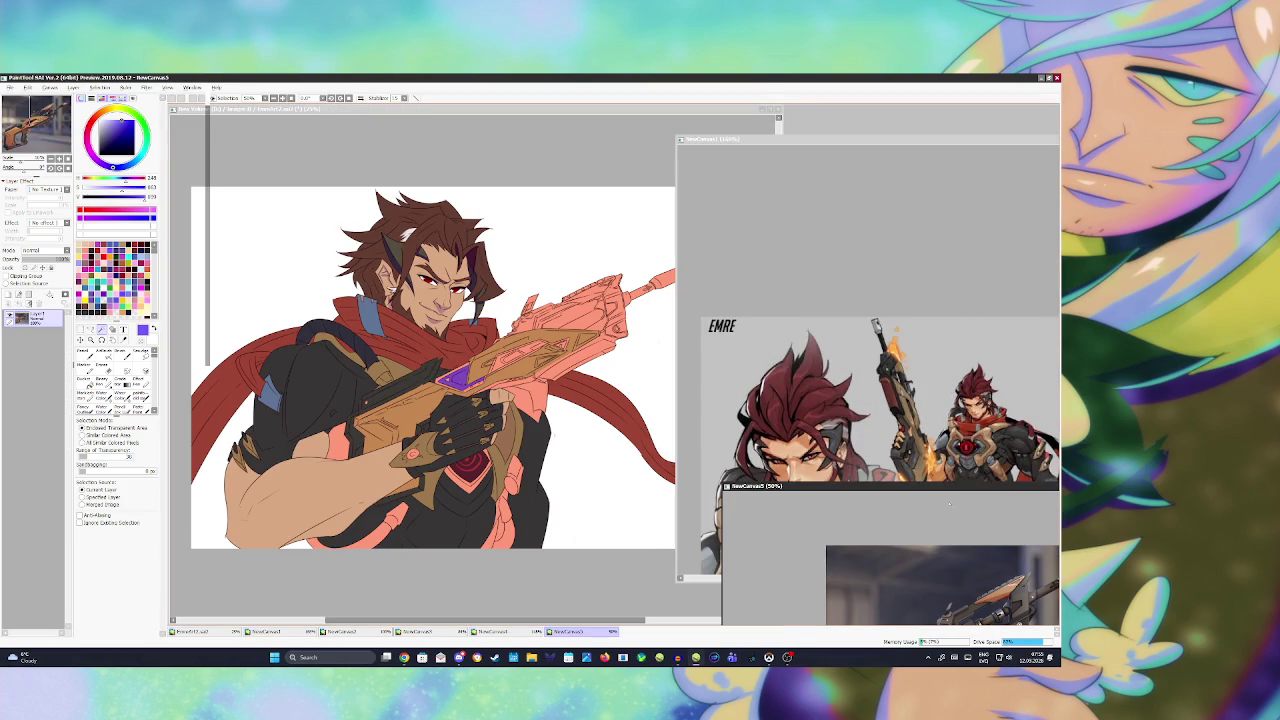
{"action": "mouse_move", "coordinate": [943, 486]}
{"action": "left_mouse_down"}
{"action": "mouse_move", "coordinate": [891, 323]}
{"action": "mouse_move", "coordinate": [906, 289]}
{"action": "left_mouse_up"}
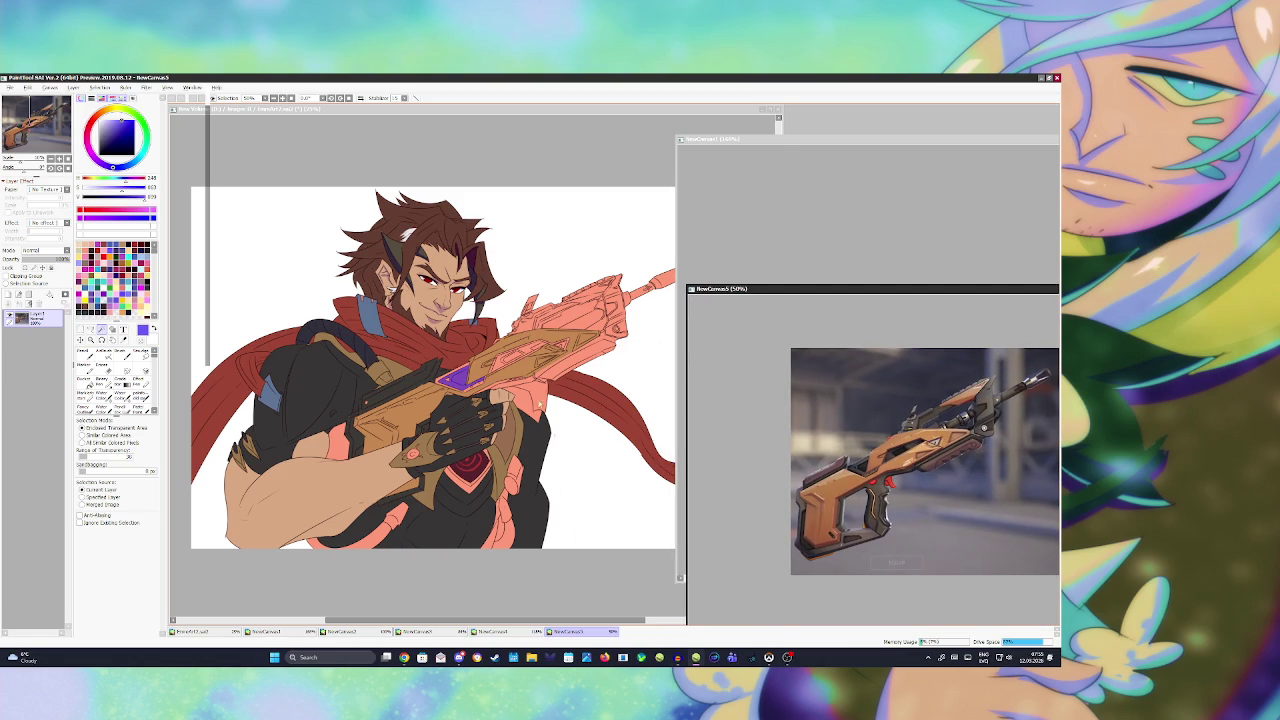
{"action": "left_click", "coordinate": [538, 404]}
- Clear the gun selection and try selecting another area of the gun
{"action": "scroll", "coordinate": [538, 404], "scroll_direction": "up", "scroll_amount": 1}
{"action": "left_click", "coordinate": [449, 386]}
{"action": "key", "text": "ctrl+d"}
{"action": "key", "text": "b"}
{"action": "key", "text": "w"}
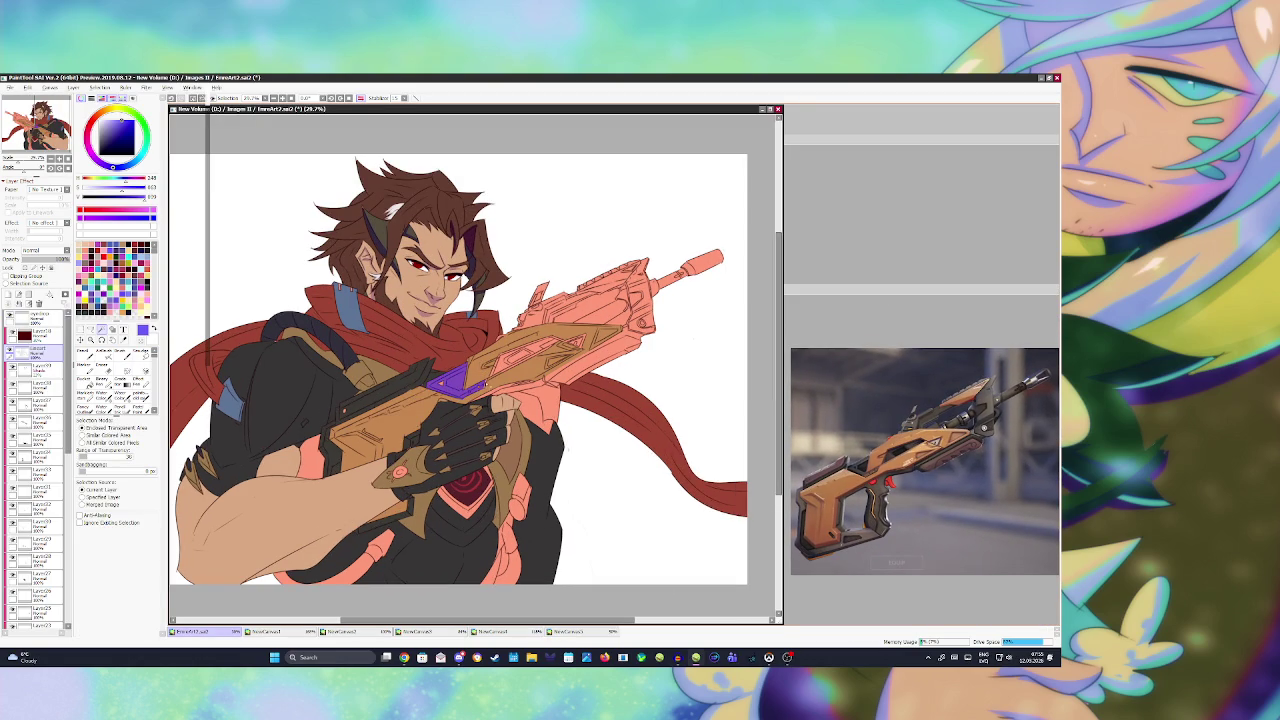
{"action": "left_click", "coordinate": [490, 386]}
- Add a new layer above Layer4, select the gun's purple gem, and sample a dark colour
{"action": "key", "text": "ctrl+d"}
{"action": "left_click", "coordinate": [9, 294]}
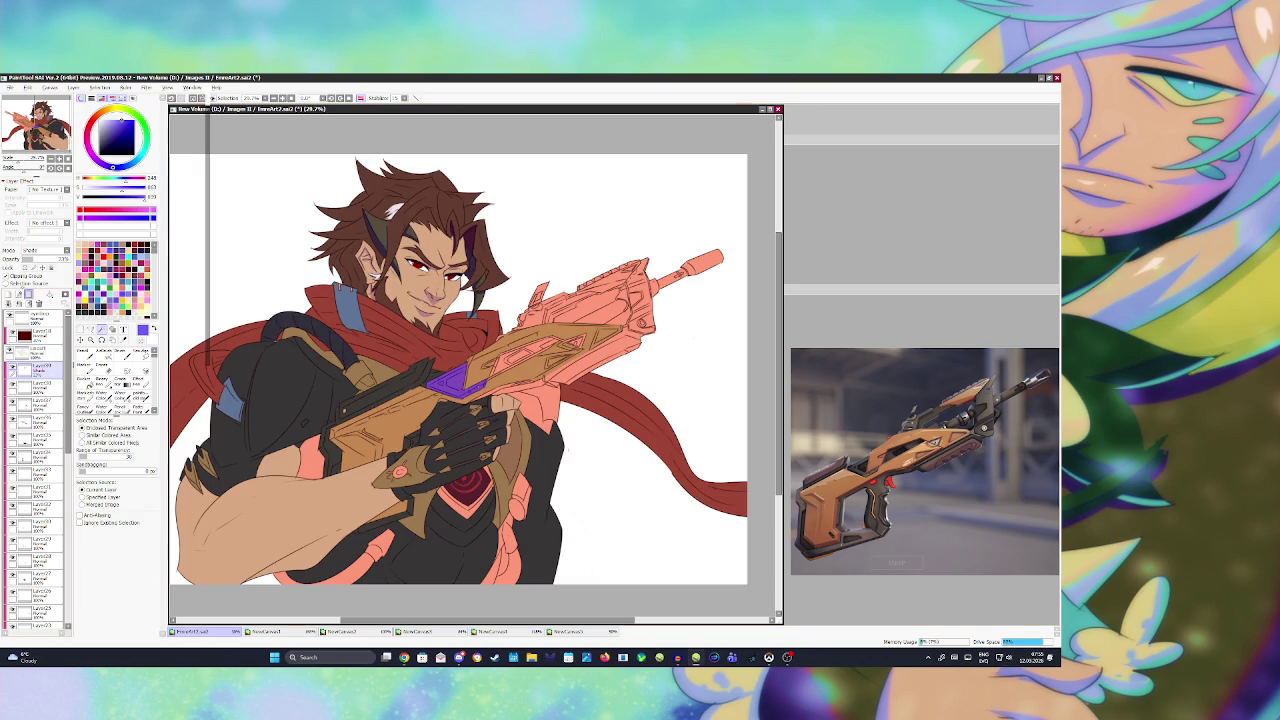
{"action": "left_click", "coordinate": [455, 380]}
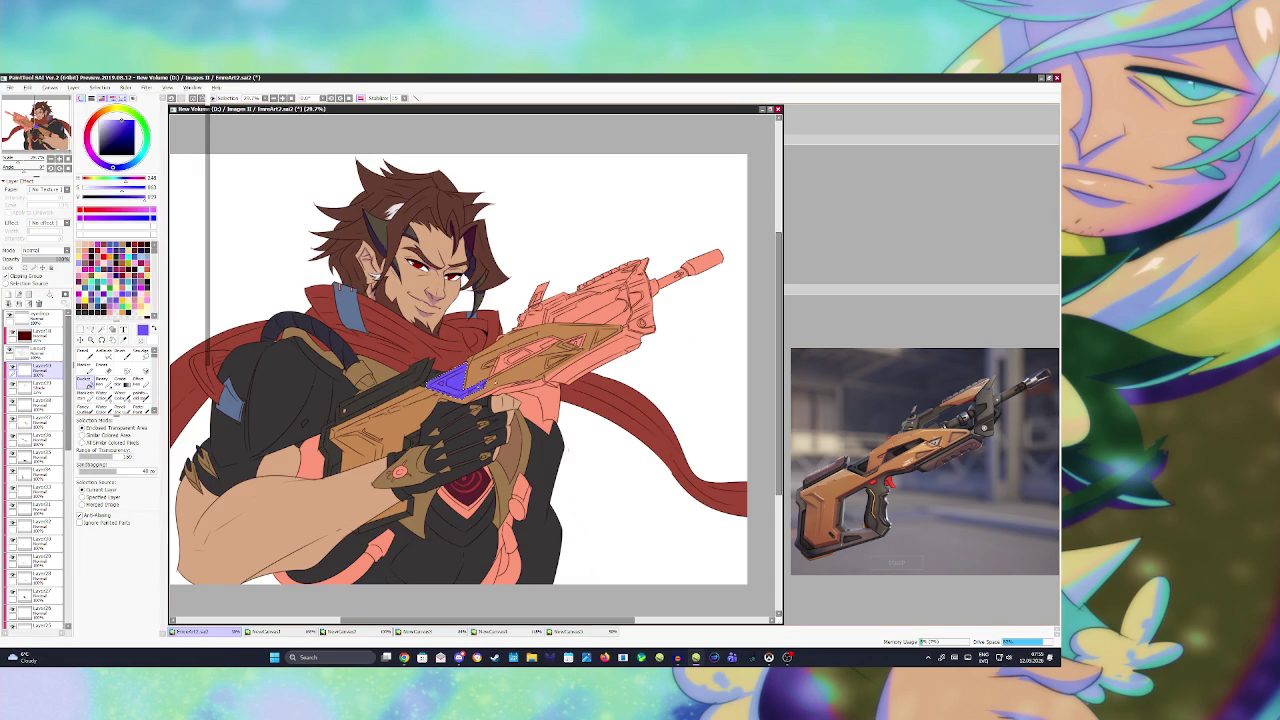
{"action": "key", "text": "i"}
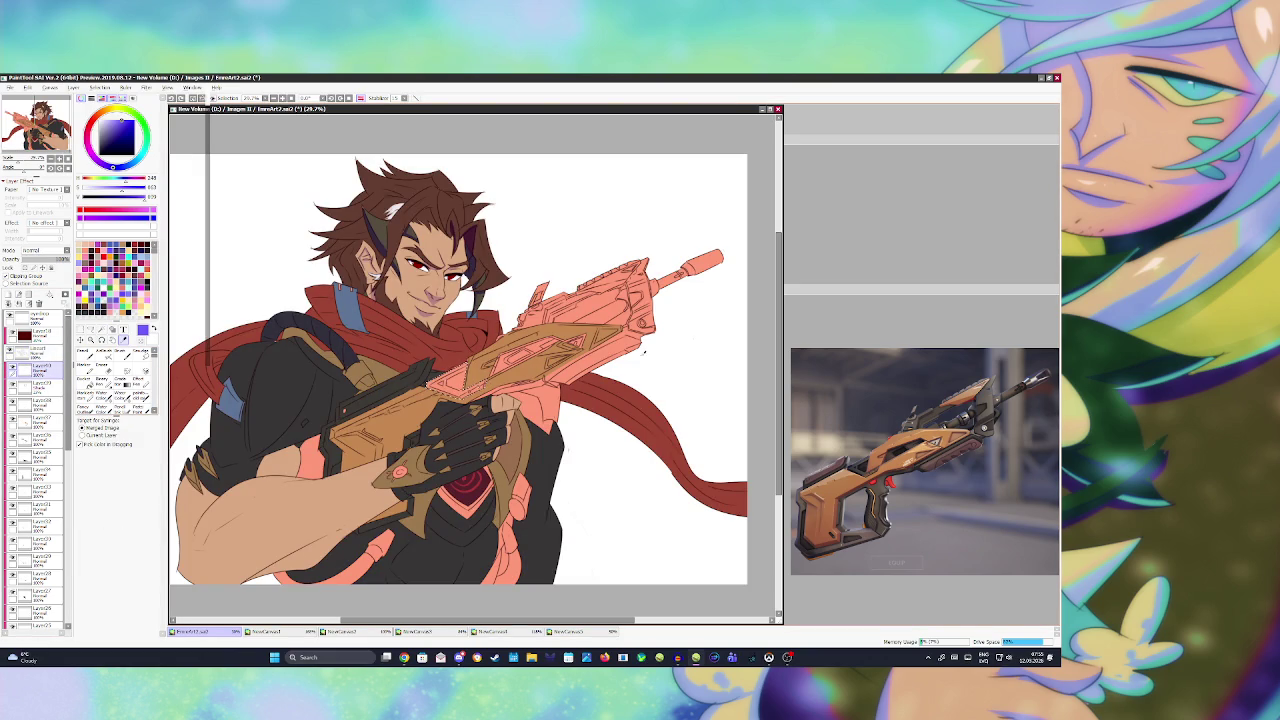
{"action": "left_click", "coordinate": [462, 368]}
{"action": "key", "text": "w"}
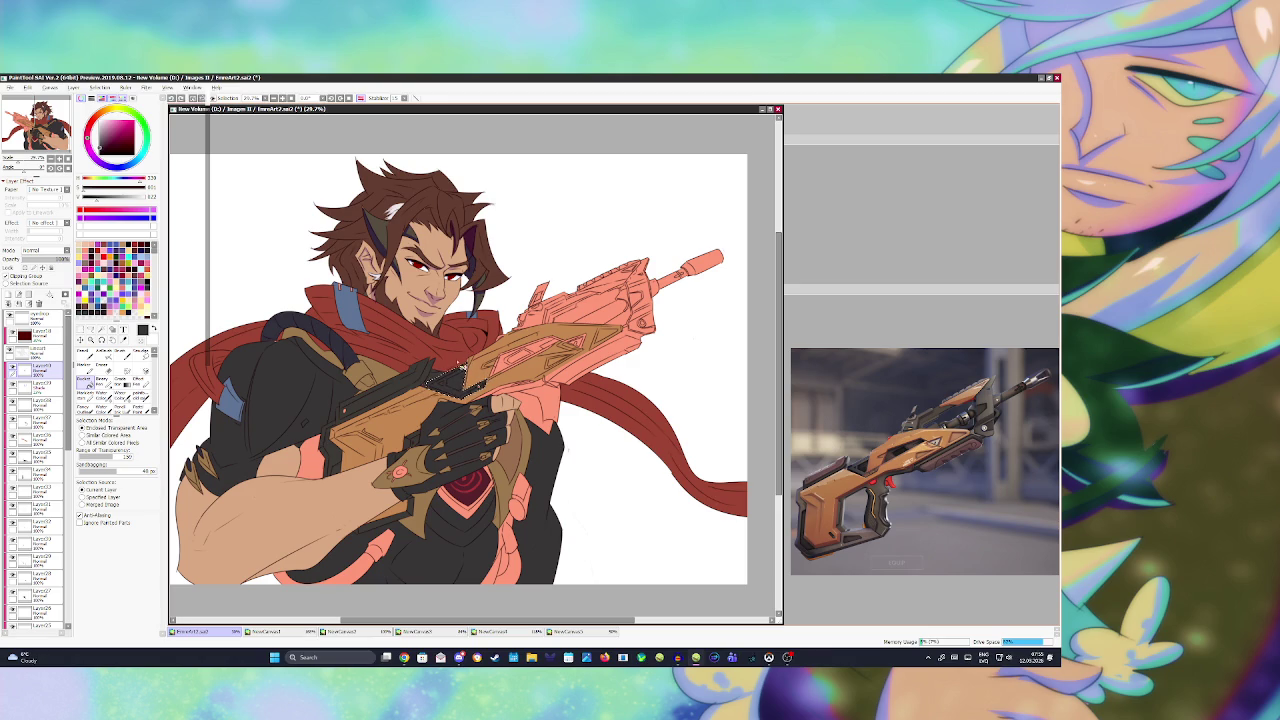
{"action": "left_click", "coordinate": [462, 368], "text": "alt"}
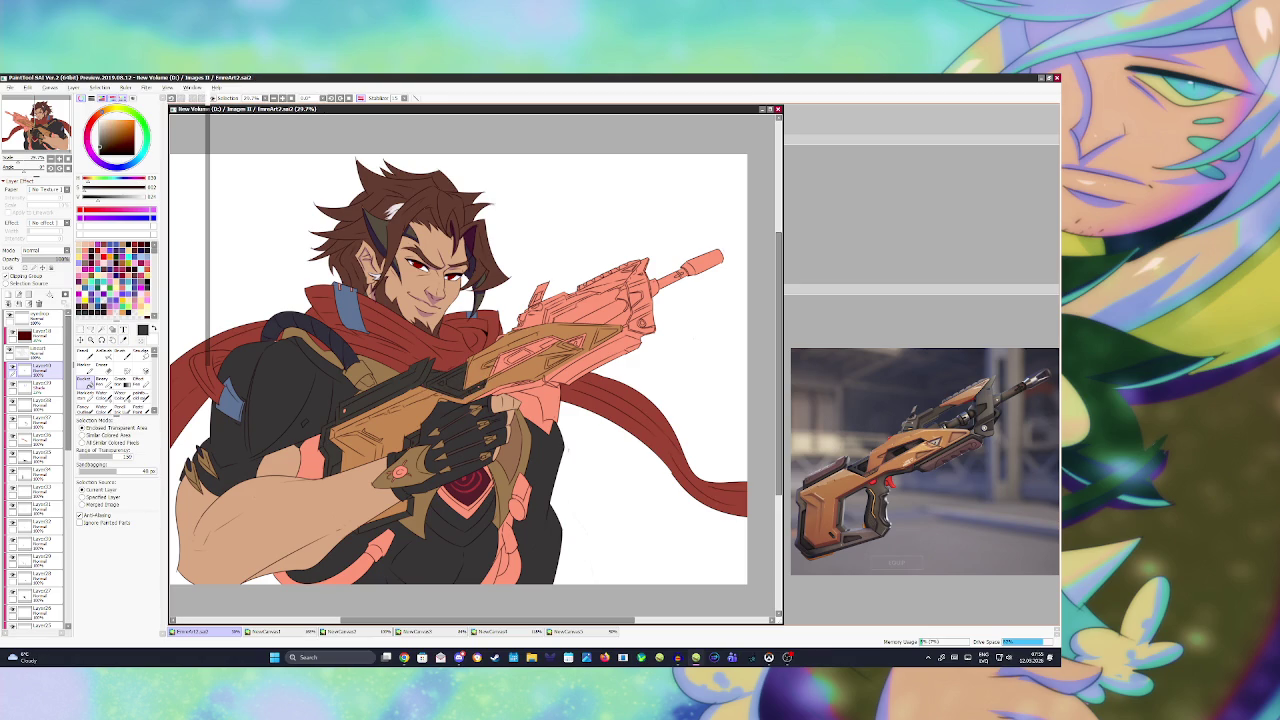
- Pencil dark colour into the selected gun panel gaps, then deselect and resample brown
{"action": "key", "text": "n"}
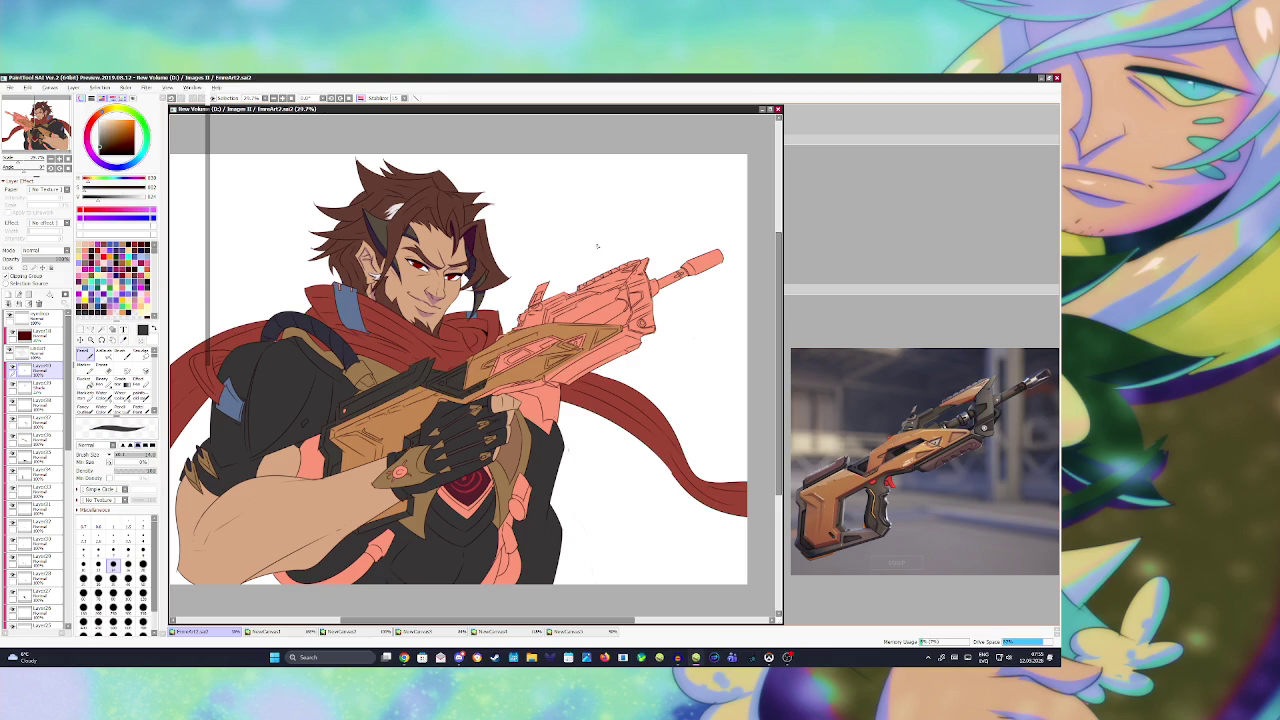
{"action": "left_click", "coordinate": [522, 357]}
{"action": "mouse_move", "coordinate": [520, 358]}
{"action": "left_mouse_down"}
{"action": "mouse_move", "coordinate": [495, 372]}
{"action": "mouse_move", "coordinate": [558, 342]}
{"action": "left_mouse_up"}
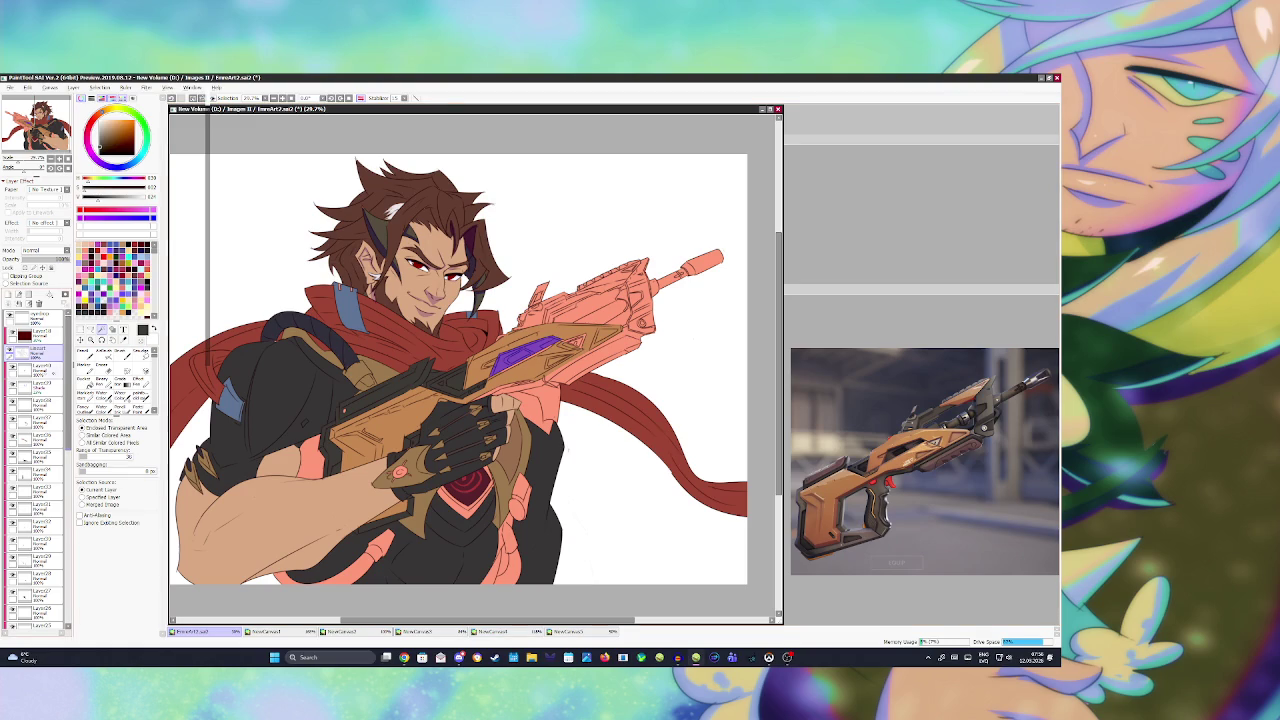
{"action": "left_click", "coordinate": [38, 368]}
{"action": "key", "text": "ctrl+d"}
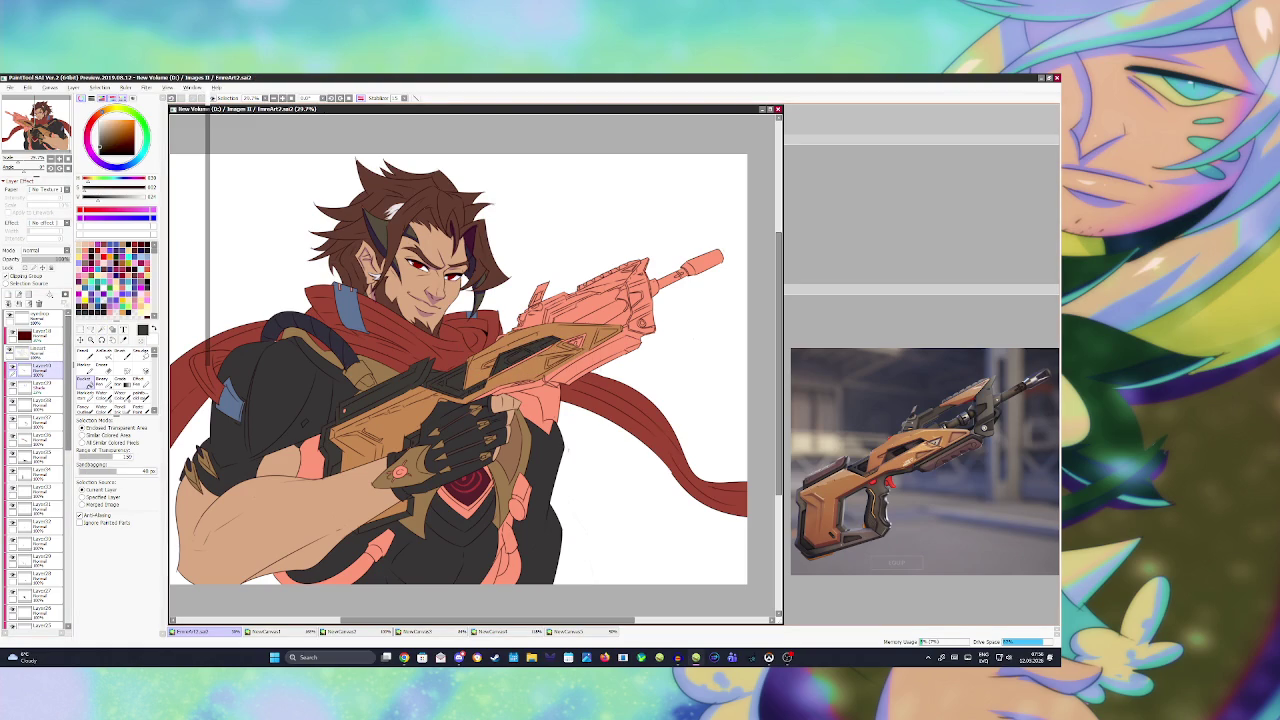
{"action": "key", "text": "n"}
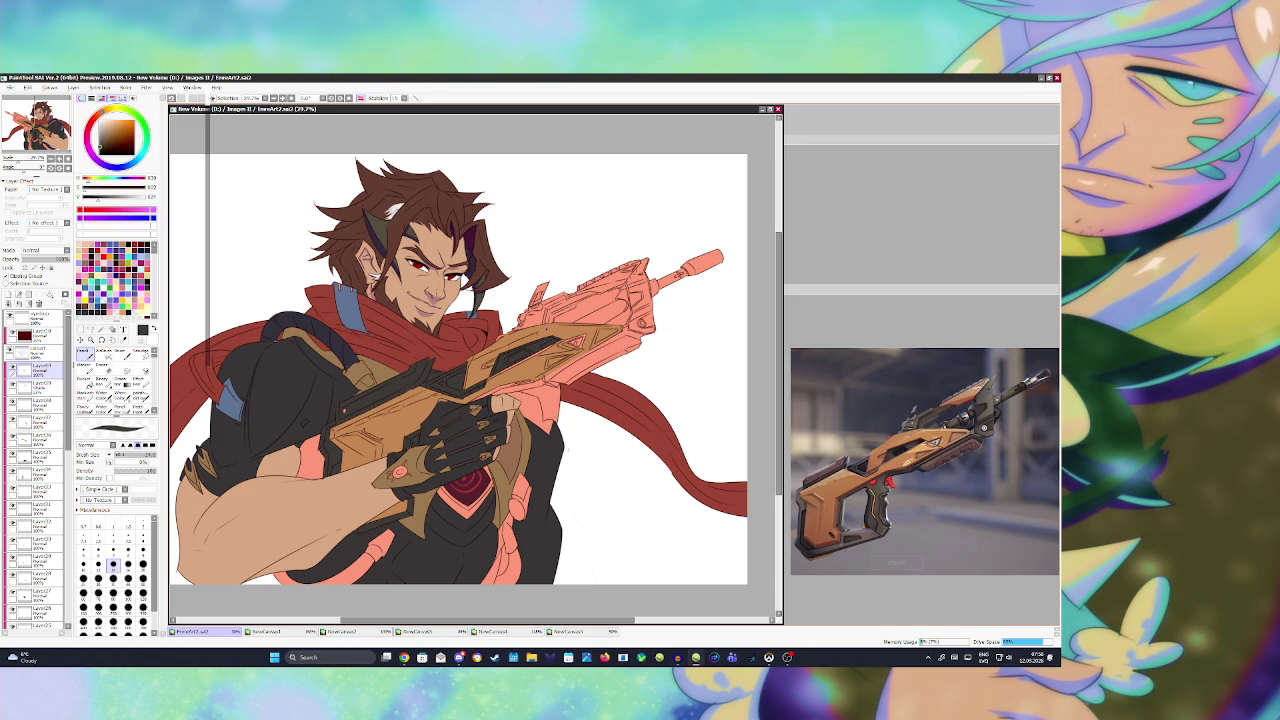
{"action": "key", "text": "alt"}
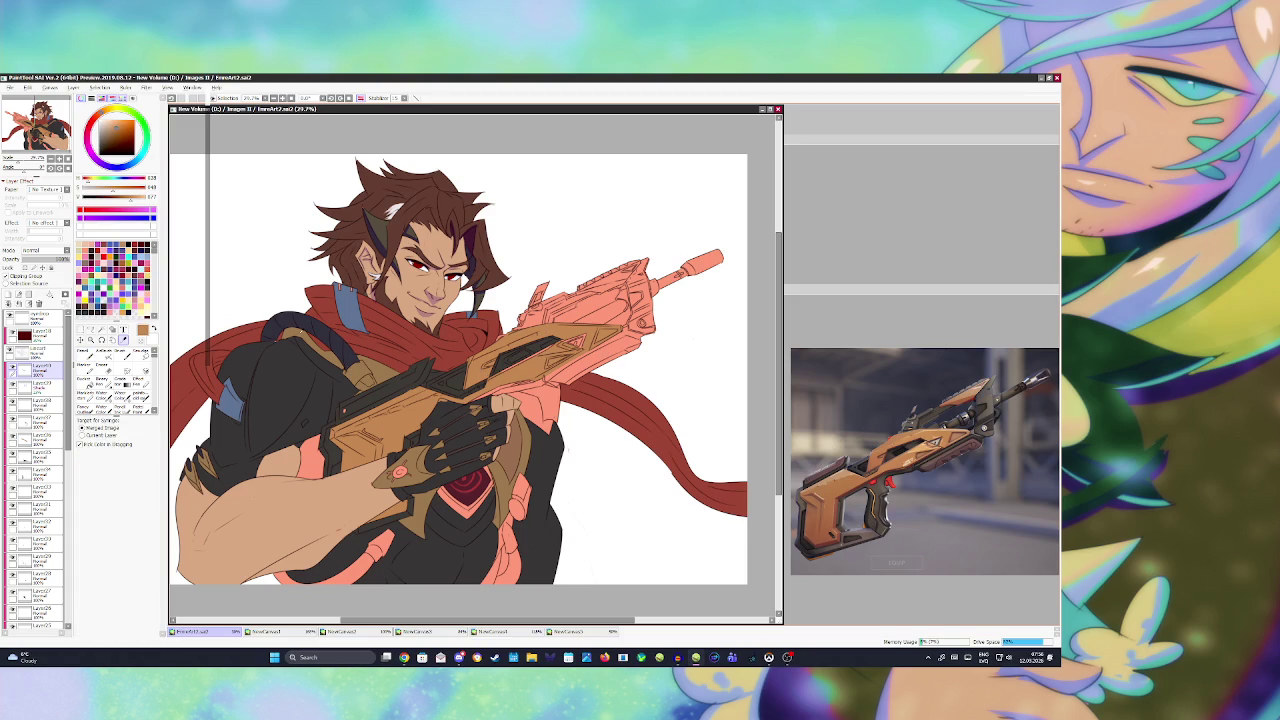
- Select small gun areas and bucket-fill the stripe dark on Layer36
{"action": "left_click", "coordinate": [35, 350]}
{"action": "left_click", "coordinate": [535, 352]}
{"action": "left_click", "coordinate": [510, 368]}
{"action": "scroll", "coordinate": [36, 470], "scroll_direction": "down", "scroll_amount": 2}
{"action": "scroll", "coordinate": [36, 470], "scroll_direction": "down", "scroll_amount": 2}
{"action": "scroll", "coordinate": [36, 470], "scroll_direction": "down", "scroll_amount": 2}
{"action": "scroll", "coordinate": [36, 470], "scroll_direction": "up", "scroll_amount": 5}
{"action": "left_click", "coordinate": [40, 437]}
{"action": "left_click", "coordinate": [85, 378]}
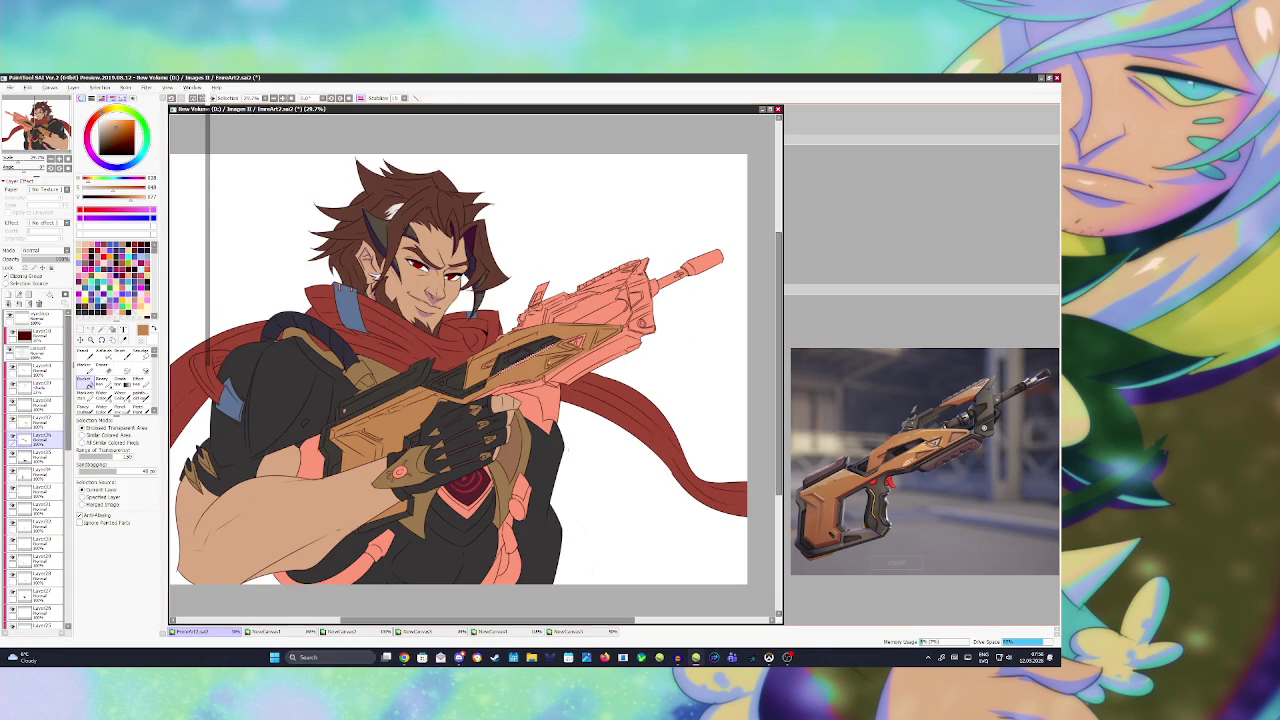
{"action": "left_click", "coordinate": [551, 355]}
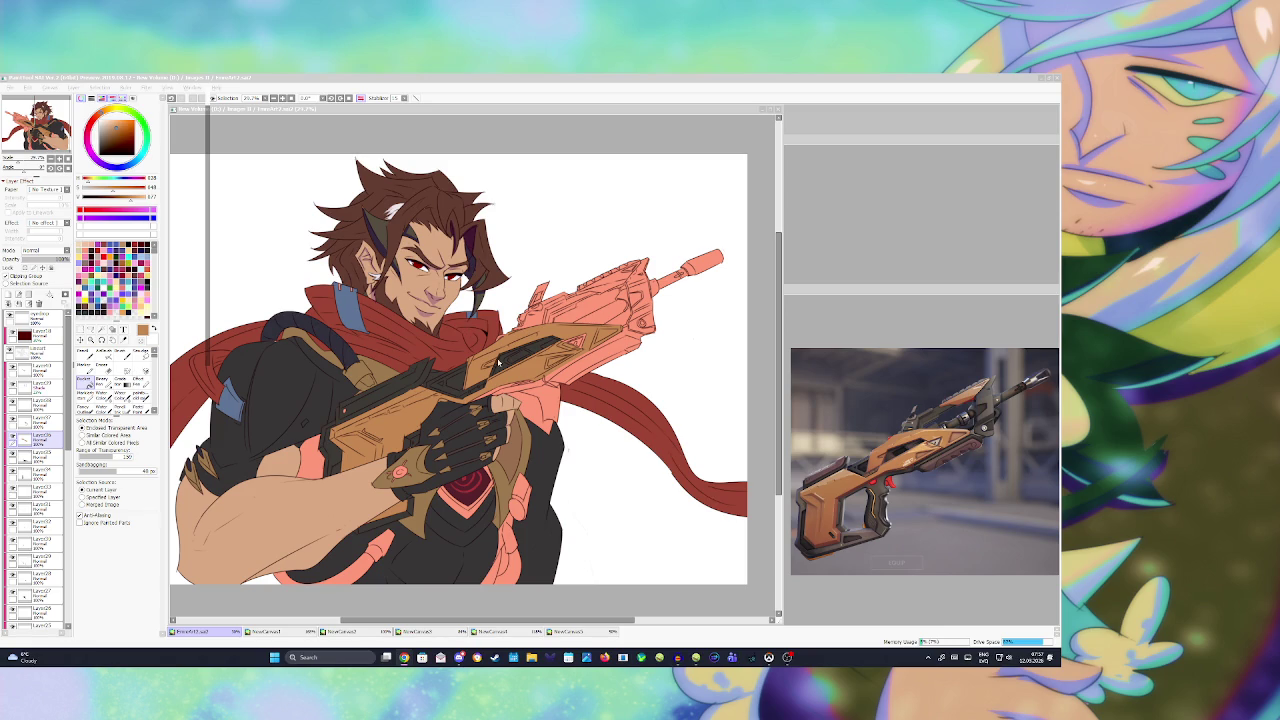
{"action": "left_click", "coordinate": [532, 604]}
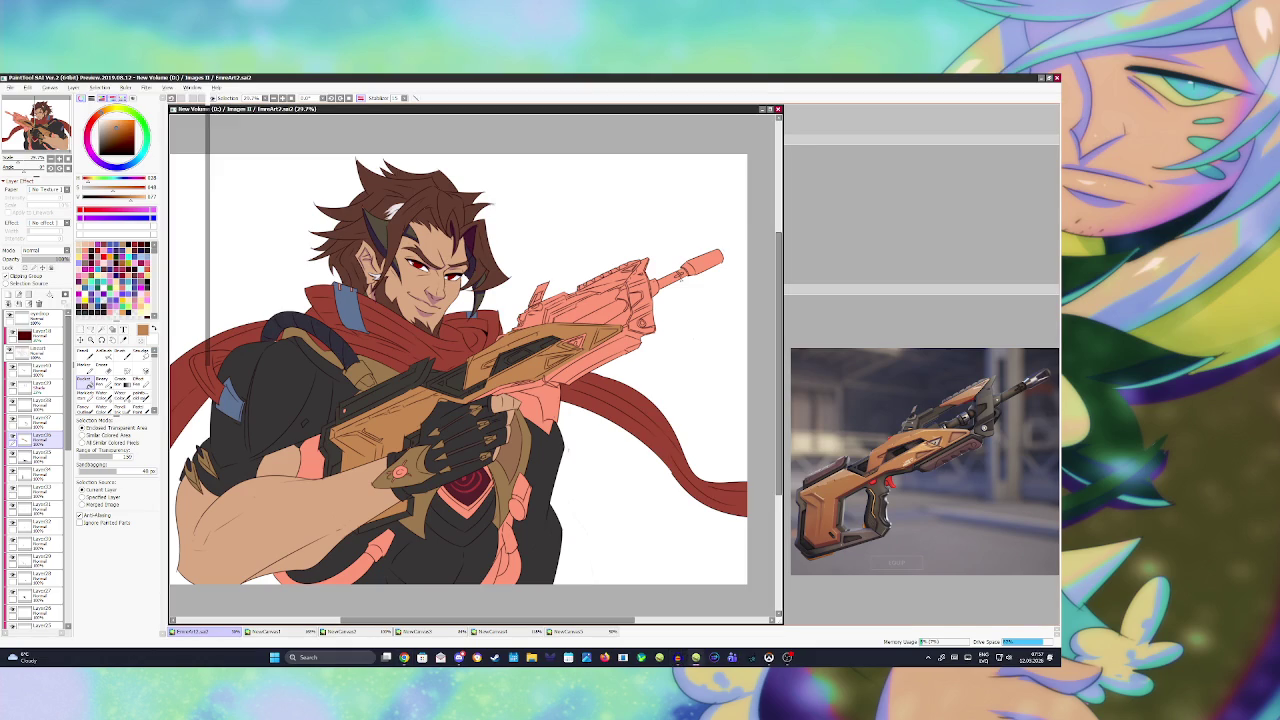
- Bring the NewCanvas5 reference forward, then try selecting and inverting the face area
{"action": "left_click", "coordinate": [903, 340]}
{"action": "left_click", "coordinate": [190, 631]}
{"action": "scroll", "coordinate": [460, 360], "scroll_direction": "down", "scroll_amount": 1}
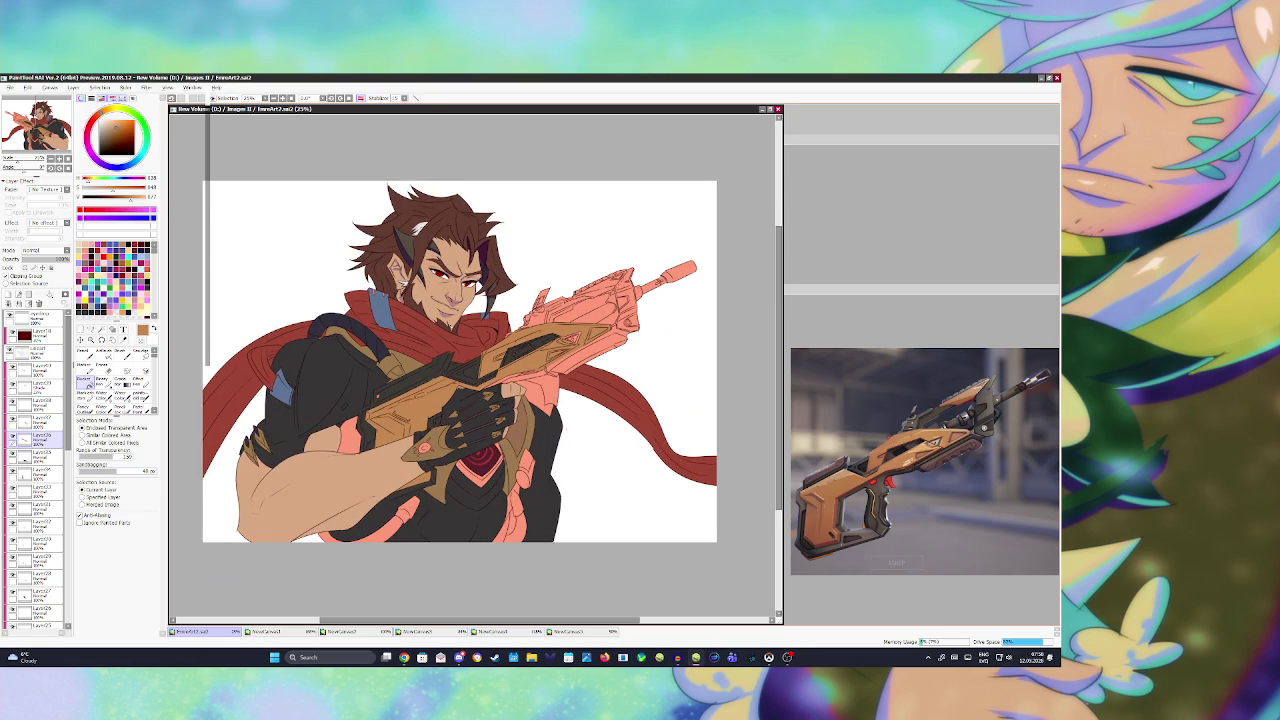
{"action": "left_click", "coordinate": [37, 352]}
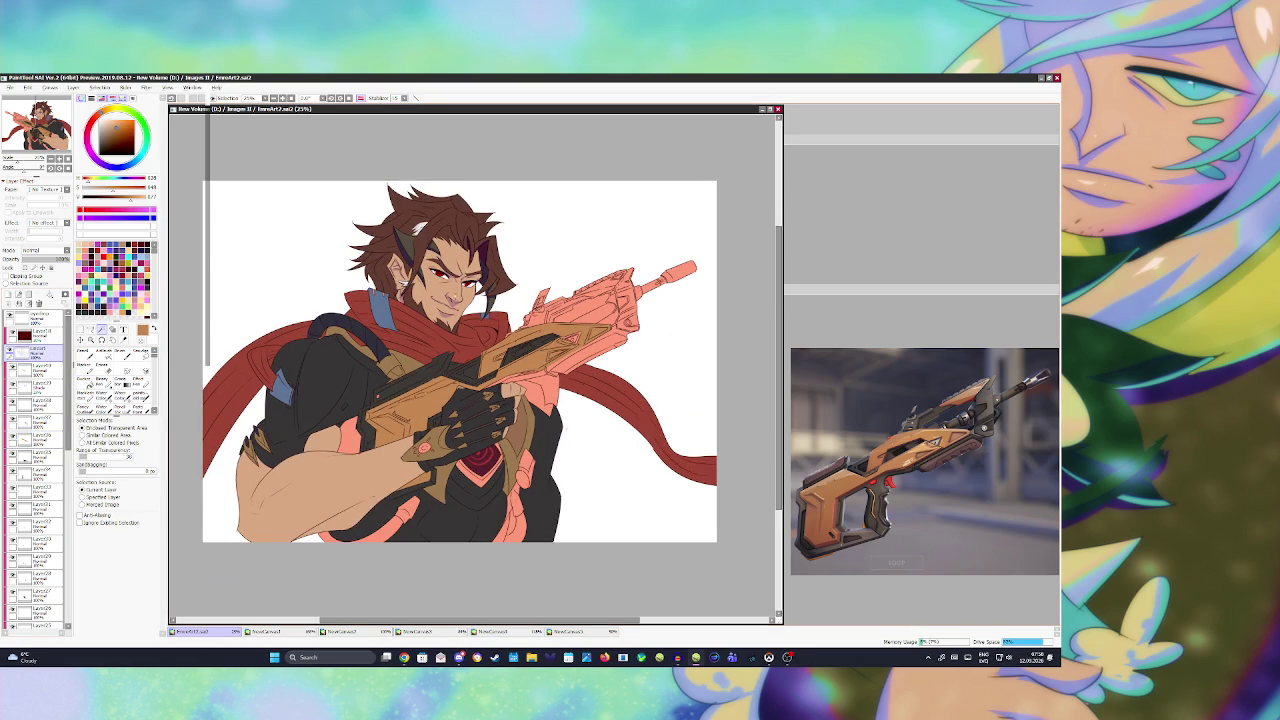
{"action": "left_click", "coordinate": [406, 280]}
{"action": "key", "text": "ctrl+i"}
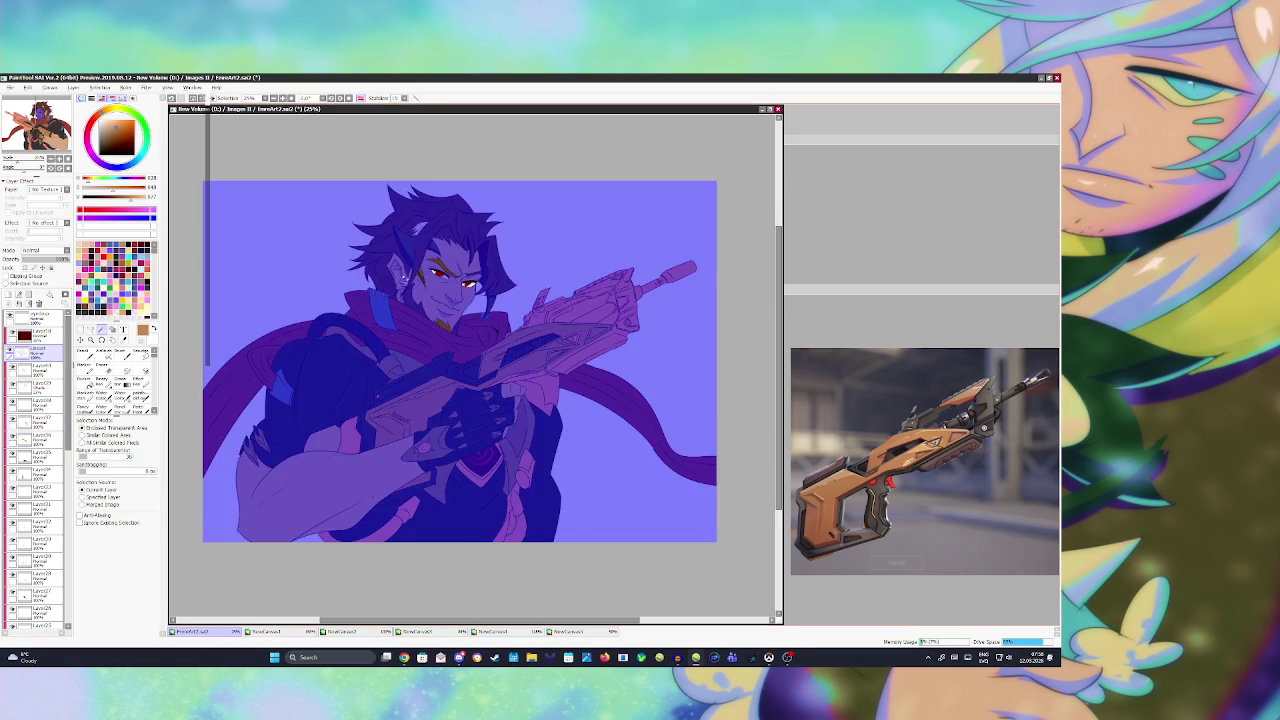
{"action": "key", "text": "ctrl+d"}
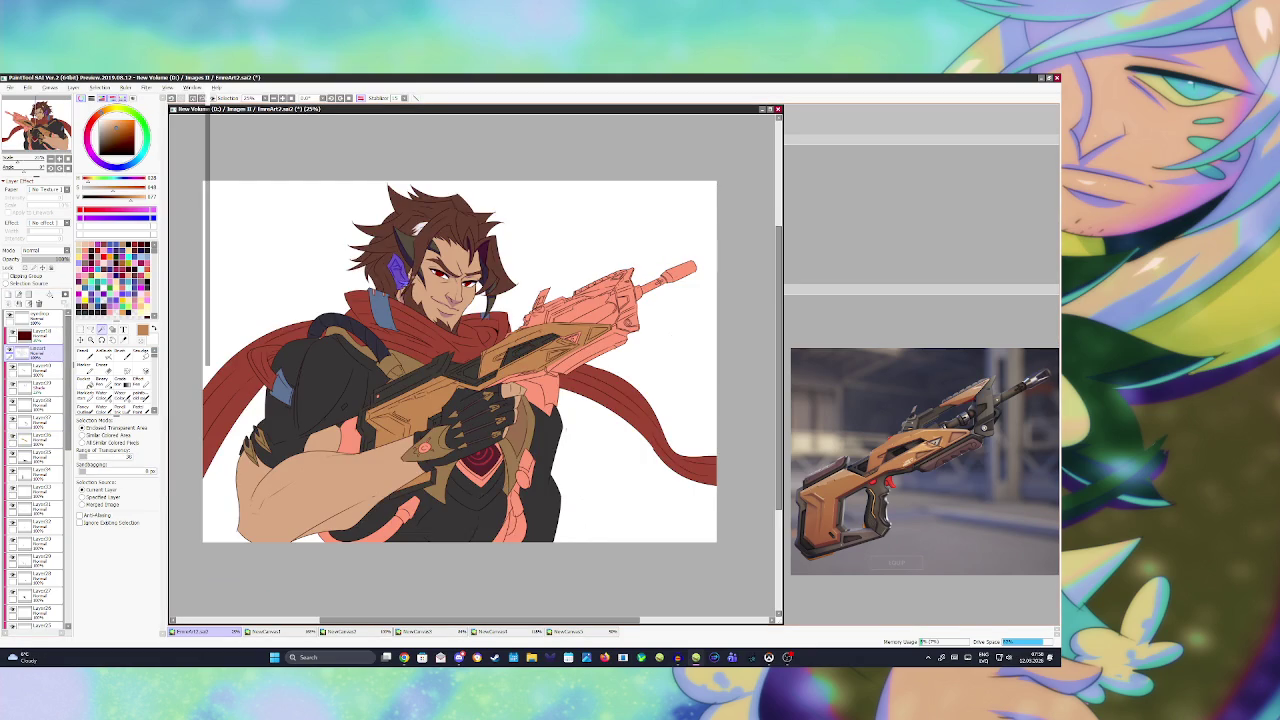
{"action": "left_click", "coordinate": [408, 283]}
{"action": "key", "text": "ctrl+i"}
{"action": "key", "text": "ctrl+d"}
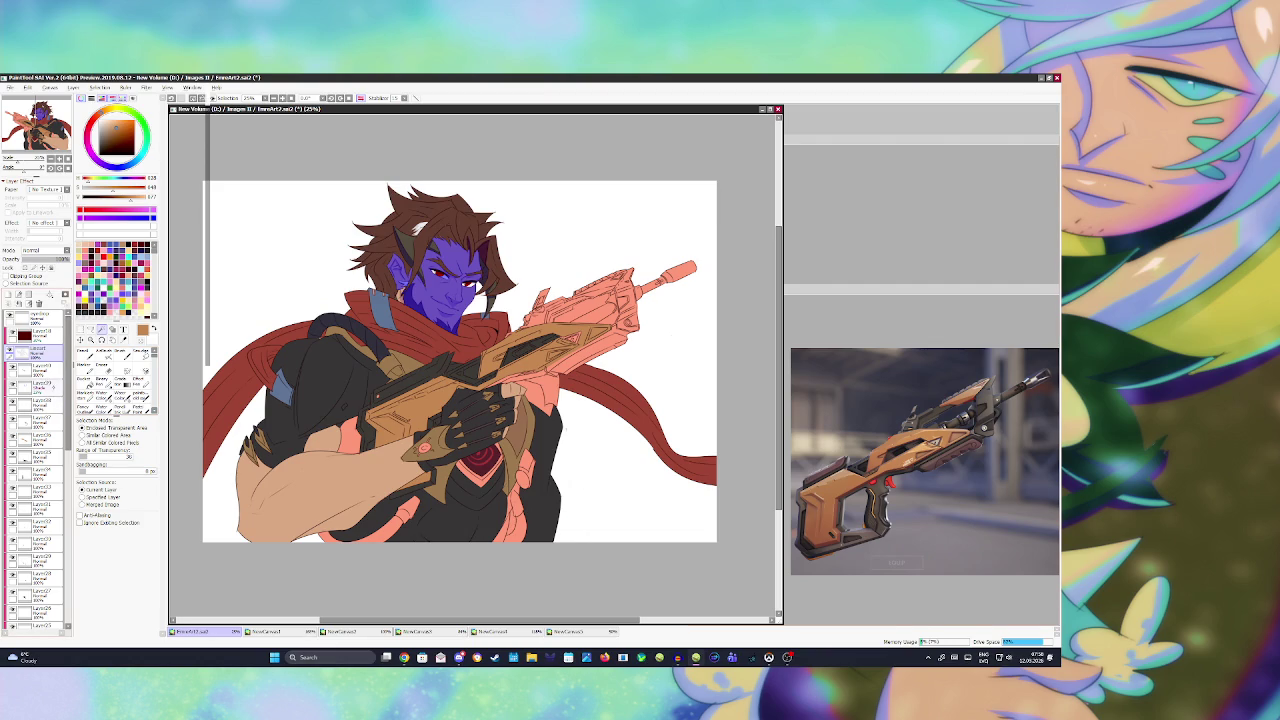
- Shade the ear, jaw, neck and hair strand purple on the clipped Shade layer, and save
{"action": "left_click", "coordinate": [45, 386]}
{"action": "key", "text": "b"}
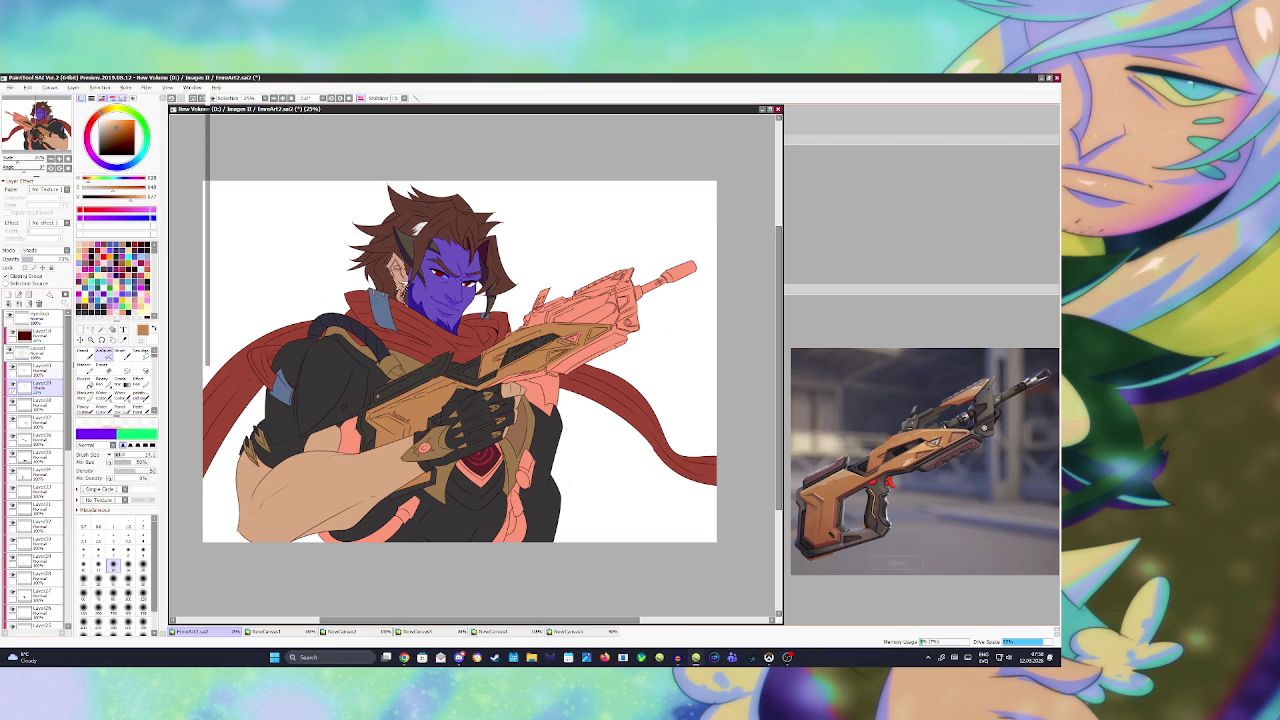
{"action": "key", "text": "bracketright"}
{"action": "key", "text": "bracketright"}
{"action": "key", "text": "bracketright"}
{"action": "key", "text": "bracketright"}
{"action": "key", "text": "bracketright"}
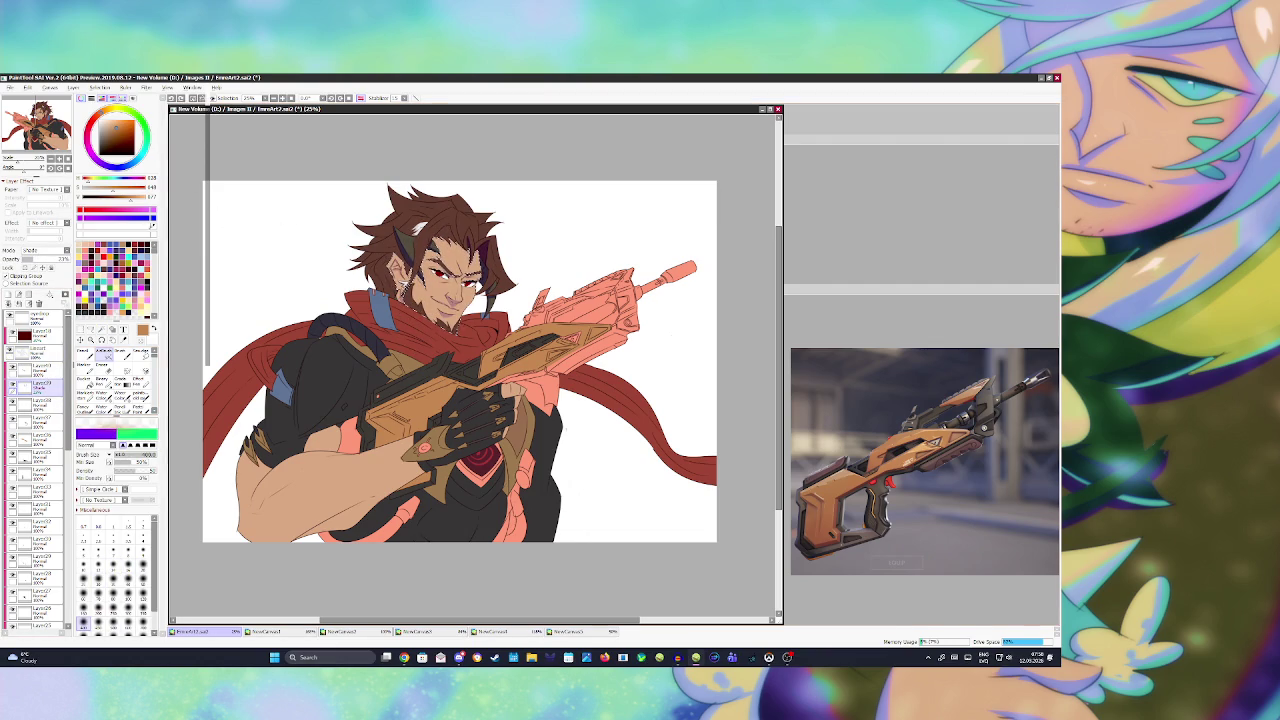
{"action": "key", "text": "x"}
{"action": "left_click_drag", "start_coordinate": [405, 245], "coordinate": [420, 295]}
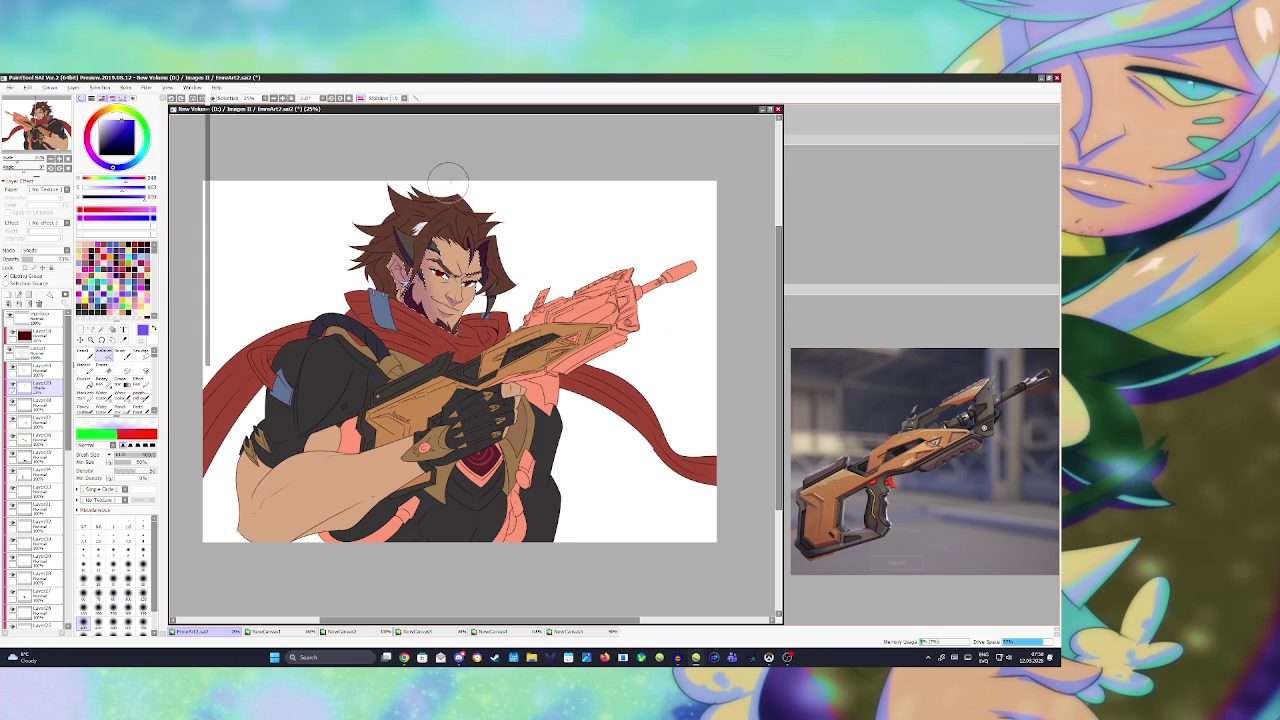
{"action": "left_click_drag", "start_coordinate": [410, 262], "coordinate": [399, 273]}
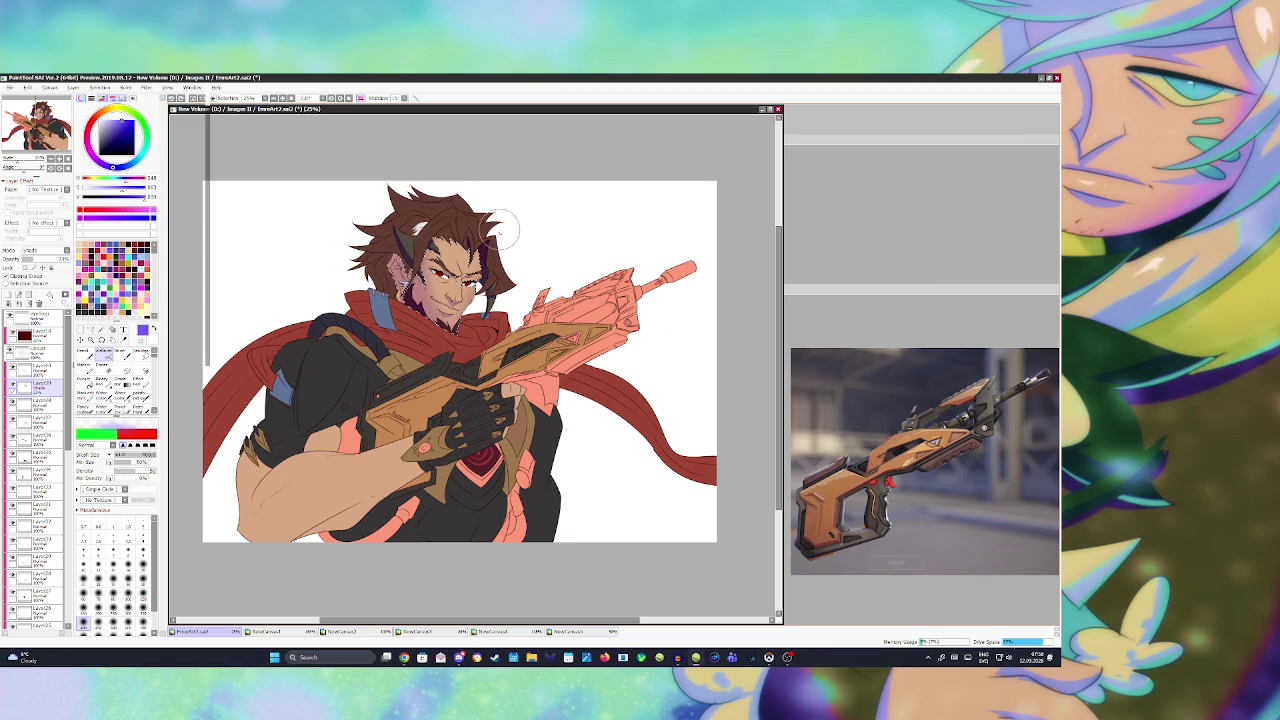
{"action": "key", "text": "ctrl+z"}
{"action": "mouse_move", "coordinate": [437, 259]}
{"action": "left_mouse_down"}
{"action": "mouse_move", "coordinate": [410, 284]}
{"action": "mouse_move", "coordinate": [462, 310]}
{"action": "mouse_move", "coordinate": [412, 240]}
{"action": "mouse_move", "coordinate": [482, 242]}
{"action": "left_mouse_up"}
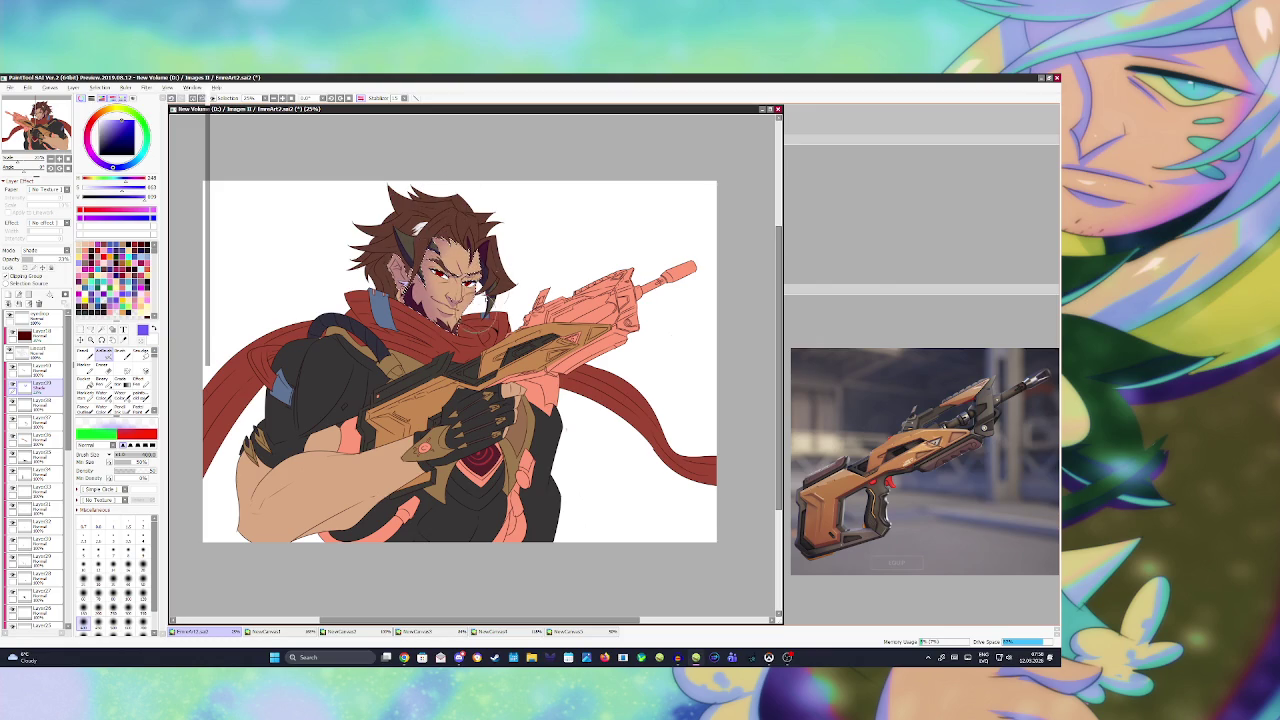
{"action": "key", "text": "ctrl+s"}
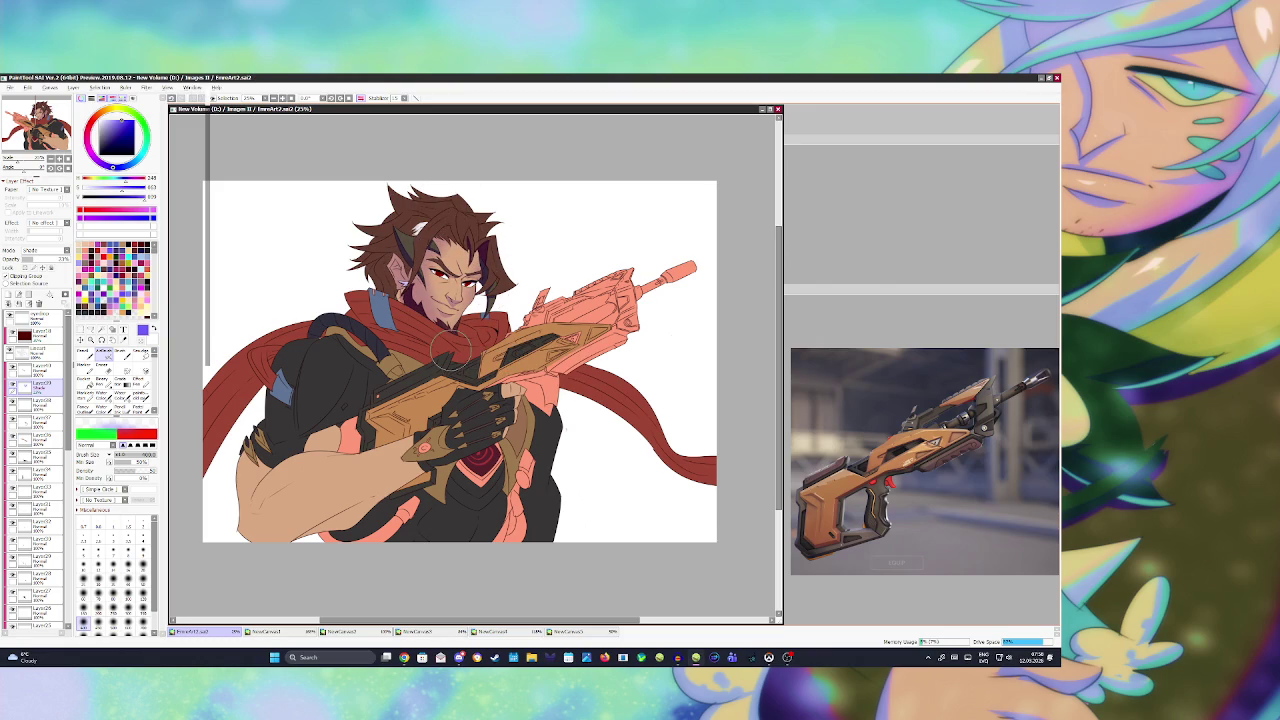
- Mirror the view to check, then draw a small ring piercing on the nostril
{"action": "key", "text": "h"}
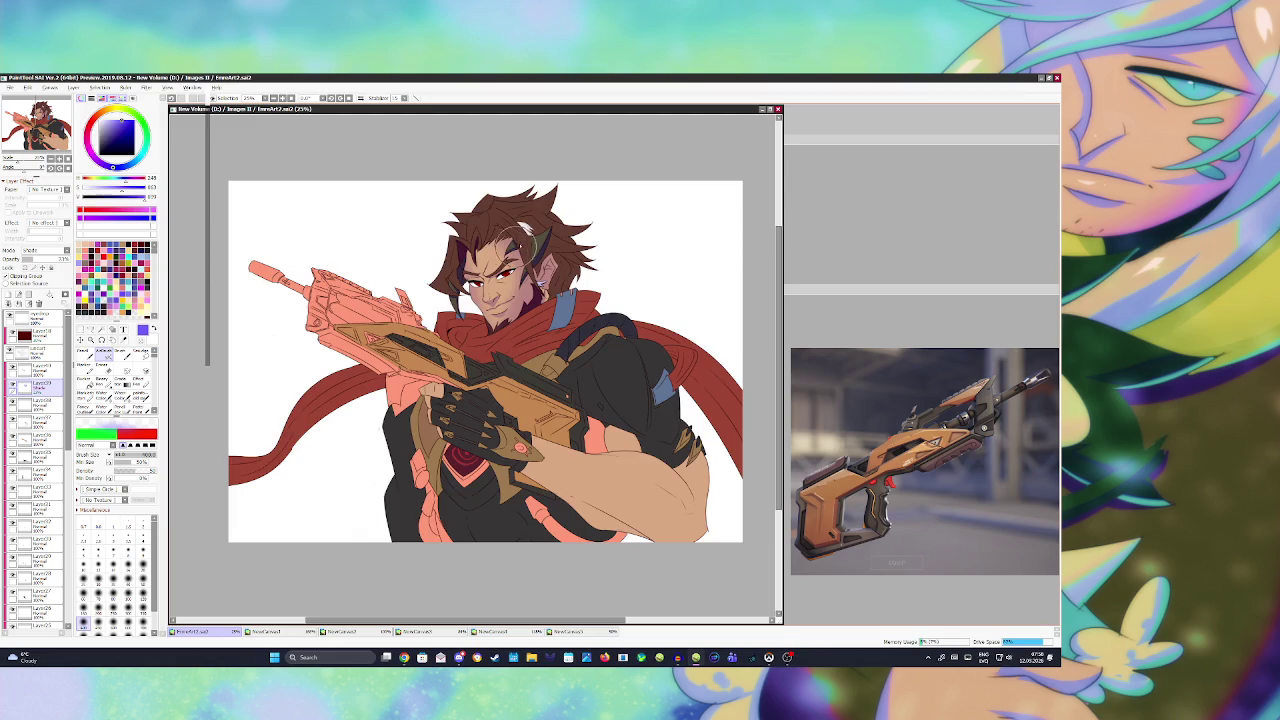
{"action": "scroll", "coordinate": [550, 250], "scroll_direction": "up", "scroll_amount": 5}
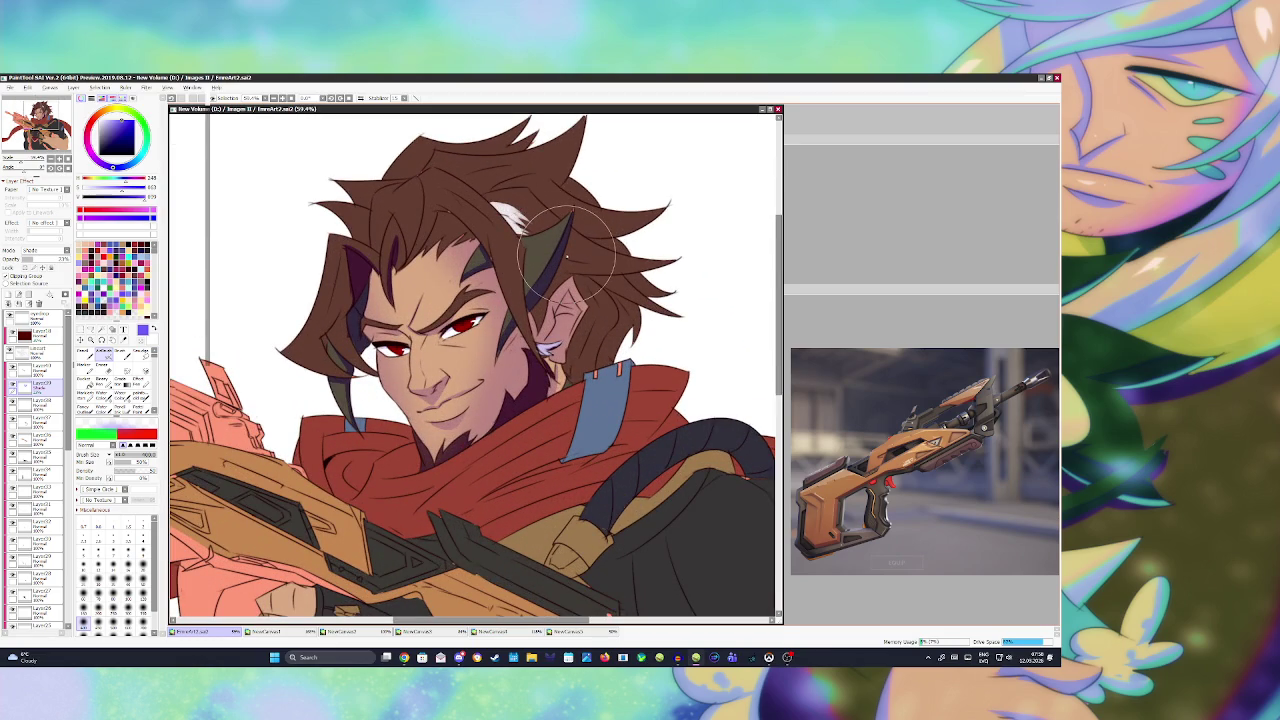
{"action": "key", "text": "e"}
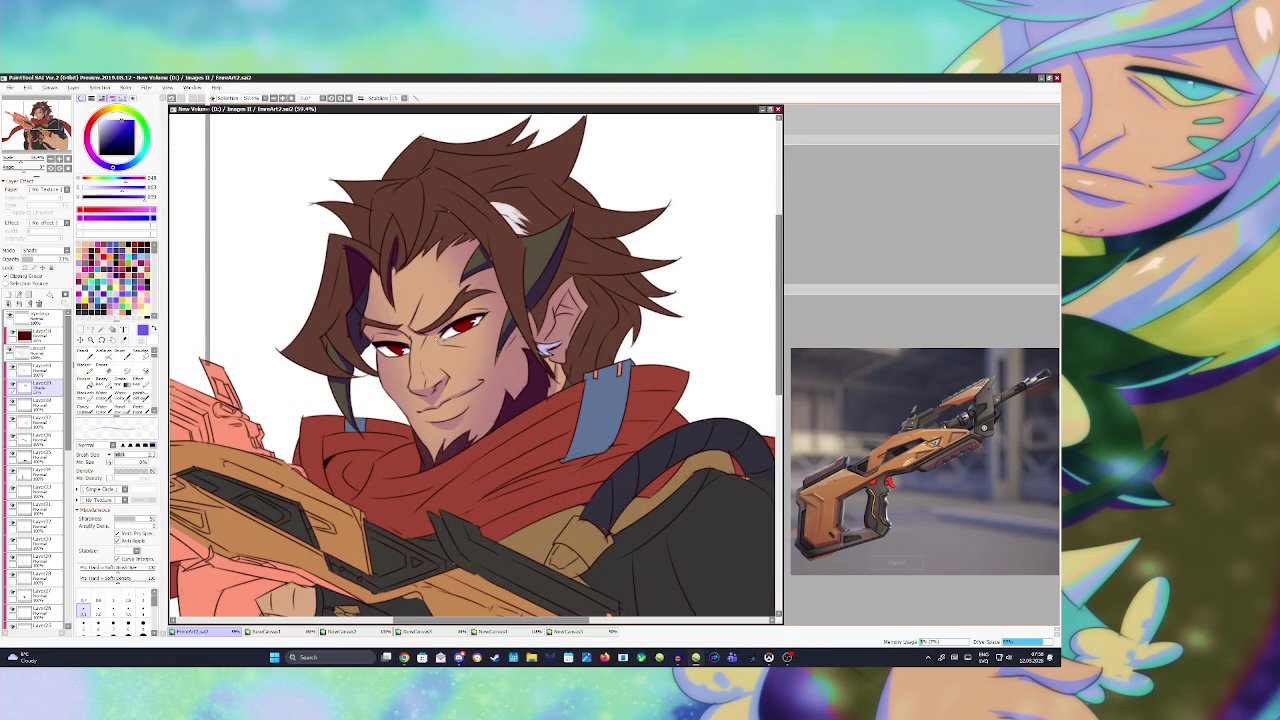
{"action": "key", "text": "v"}
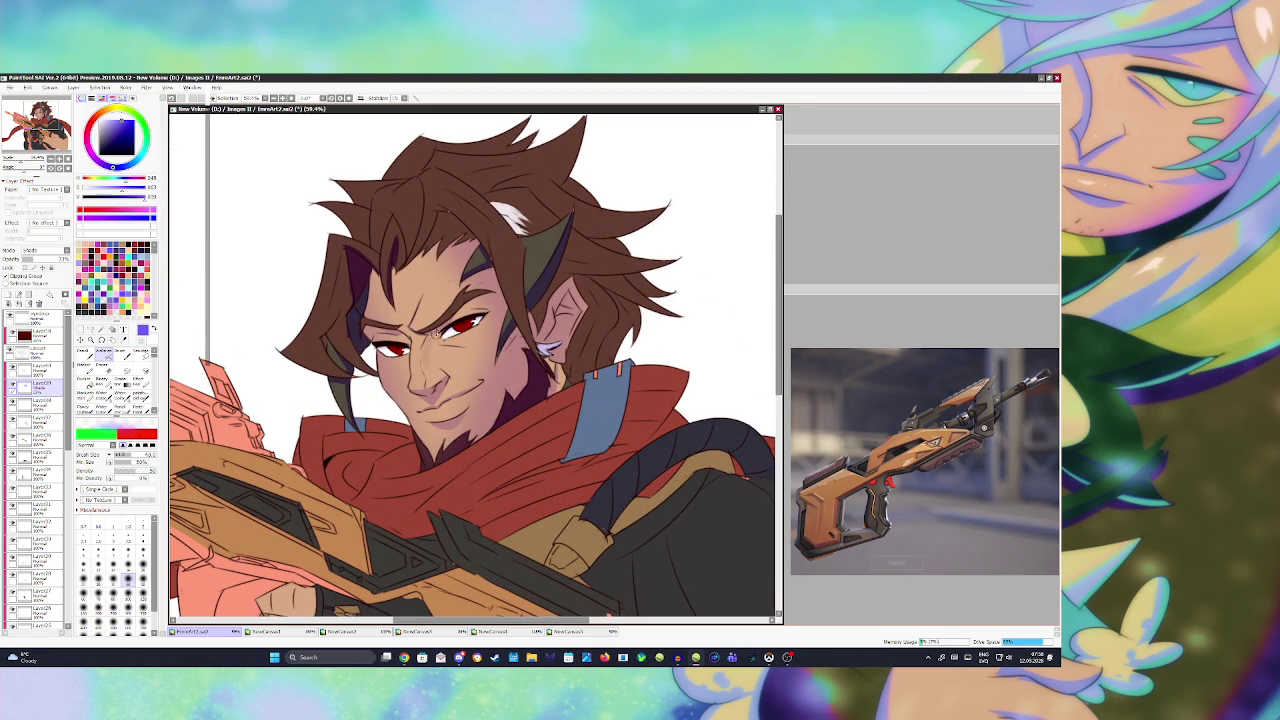
{"action": "left_click_drag", "start_coordinate": [428, 380], "coordinate": [436, 390]}
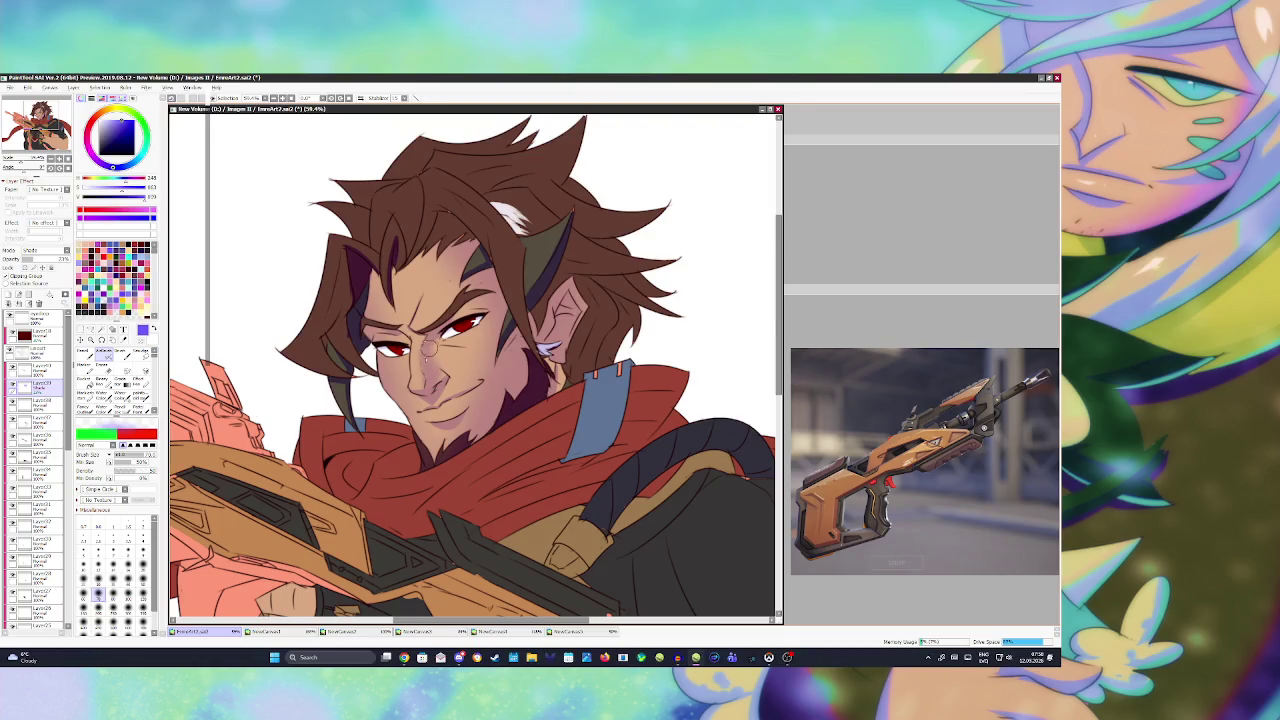
{"action": "scroll", "coordinate": [478, 275], "scroll_direction": "down", "scroll_amount": 1}
{"action": "scroll", "coordinate": [500, 277], "scroll_direction": "down", "scroll_amount": 2}
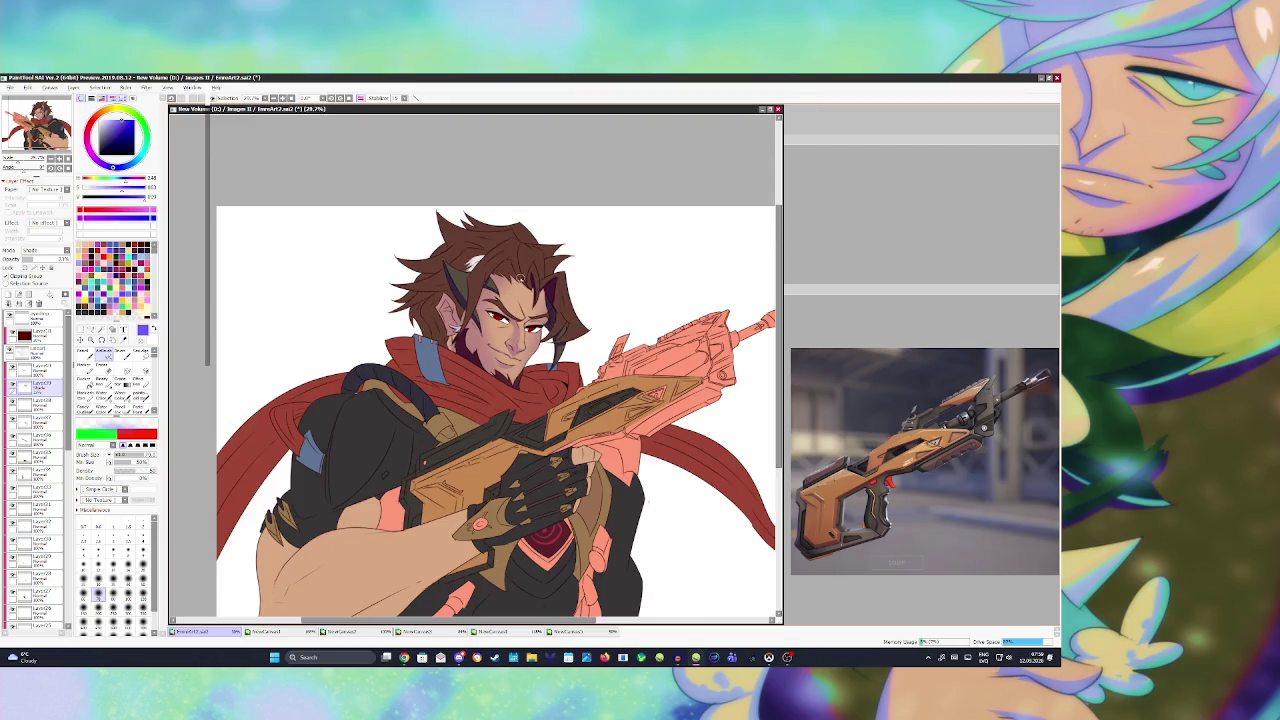
{"action": "scroll", "coordinate": [522, 278], "scroll_direction": "down", "scroll_amount": 2}
{"action": "scroll", "coordinate": [525, 280], "scroll_direction": "up", "scroll_amount": 1}
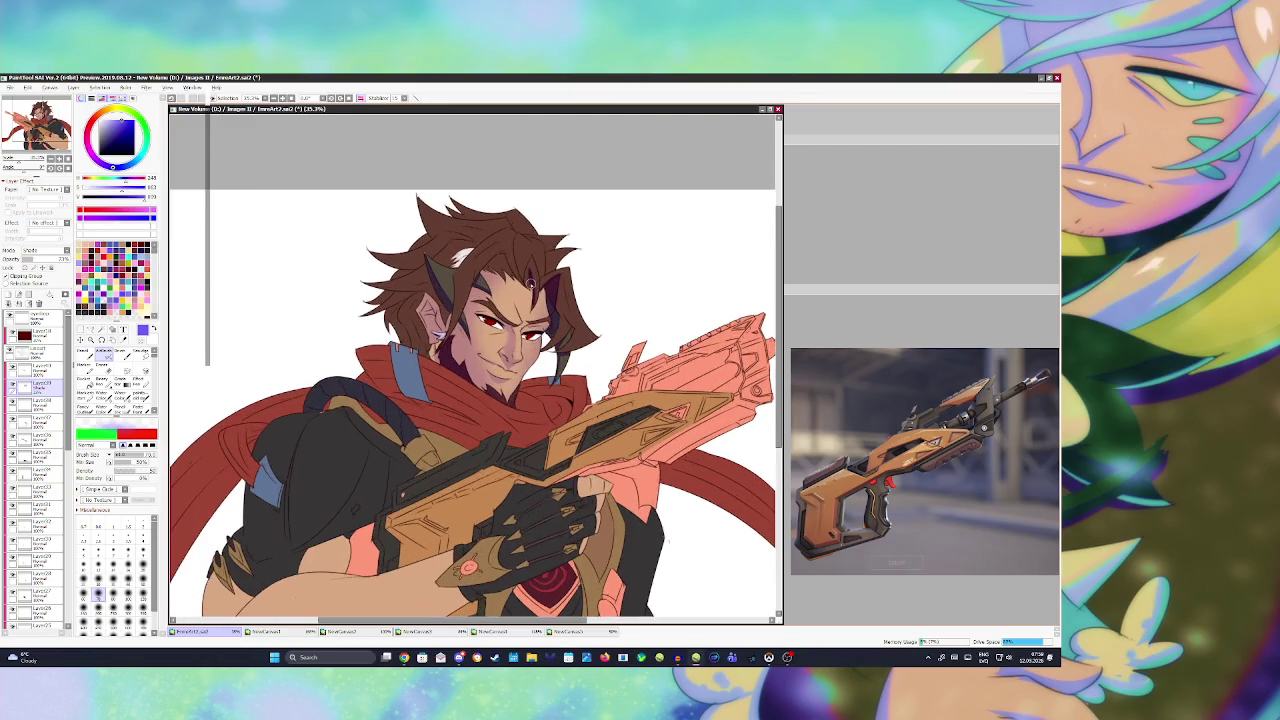
{"action": "scroll", "coordinate": [530, 284], "scroll_direction": "up", "scroll_amount": 1}
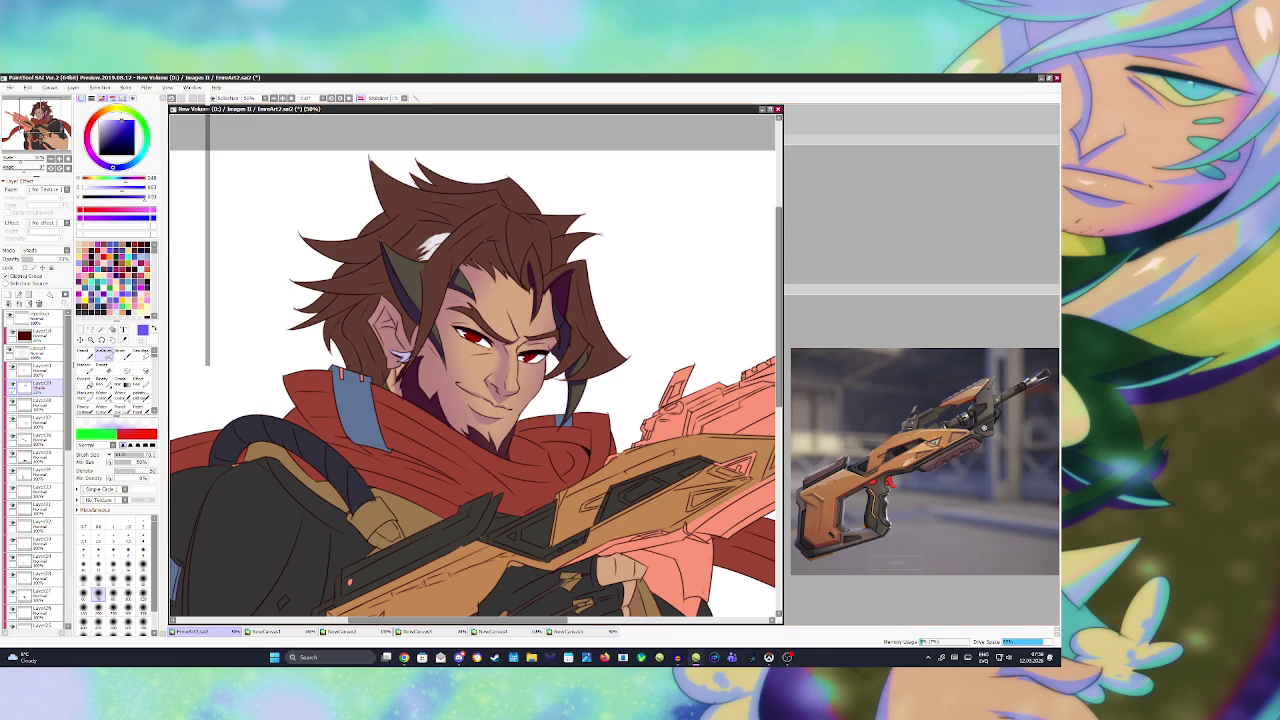
- Magic-wand a forehead hair strand on Lineart and bucket-fill it dark on the Shade layer
{"action": "left_click", "coordinate": [38, 350]}
{"action": "left_click", "coordinate": [101, 329]}
{"action": "left_click", "coordinate": [488, 258]}
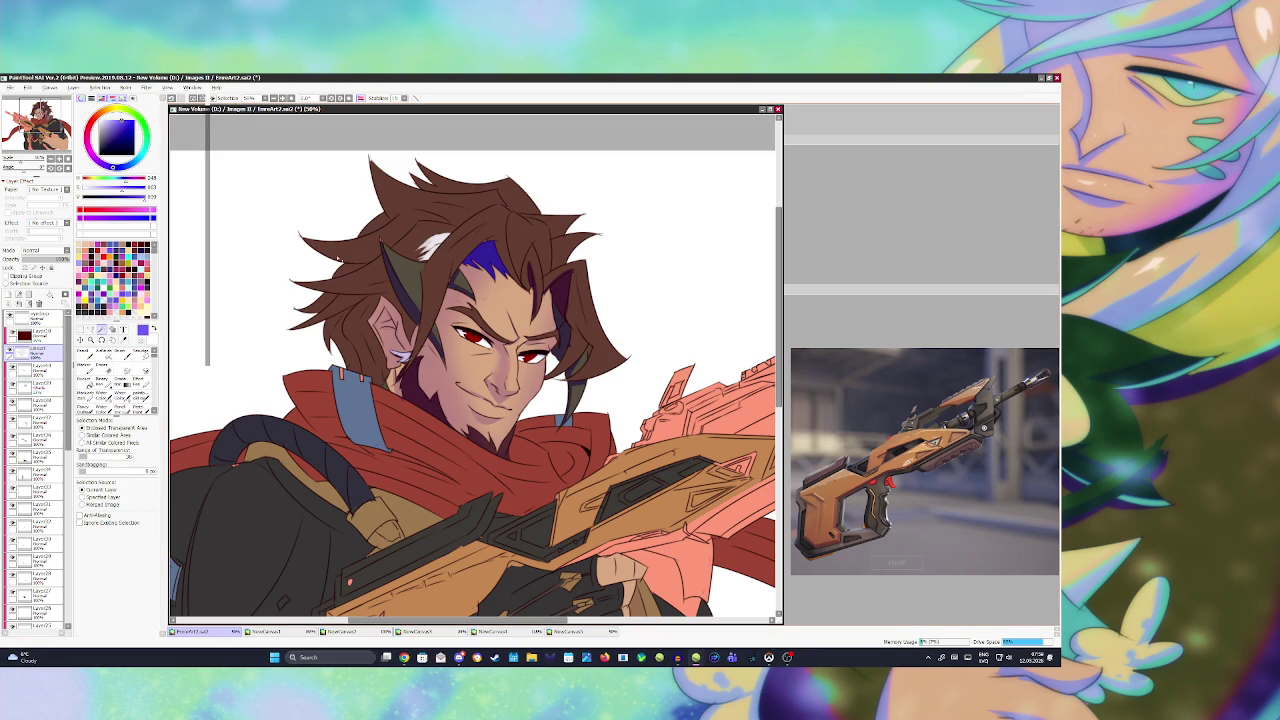
{"action": "left_click", "coordinate": [38, 385]}
{"action": "left_click", "coordinate": [84, 381]}
{"action": "left_click", "coordinate": [488, 260]}
- Save the painting with Ctrl+S
{"action": "key", "text": "ctrl+s"}
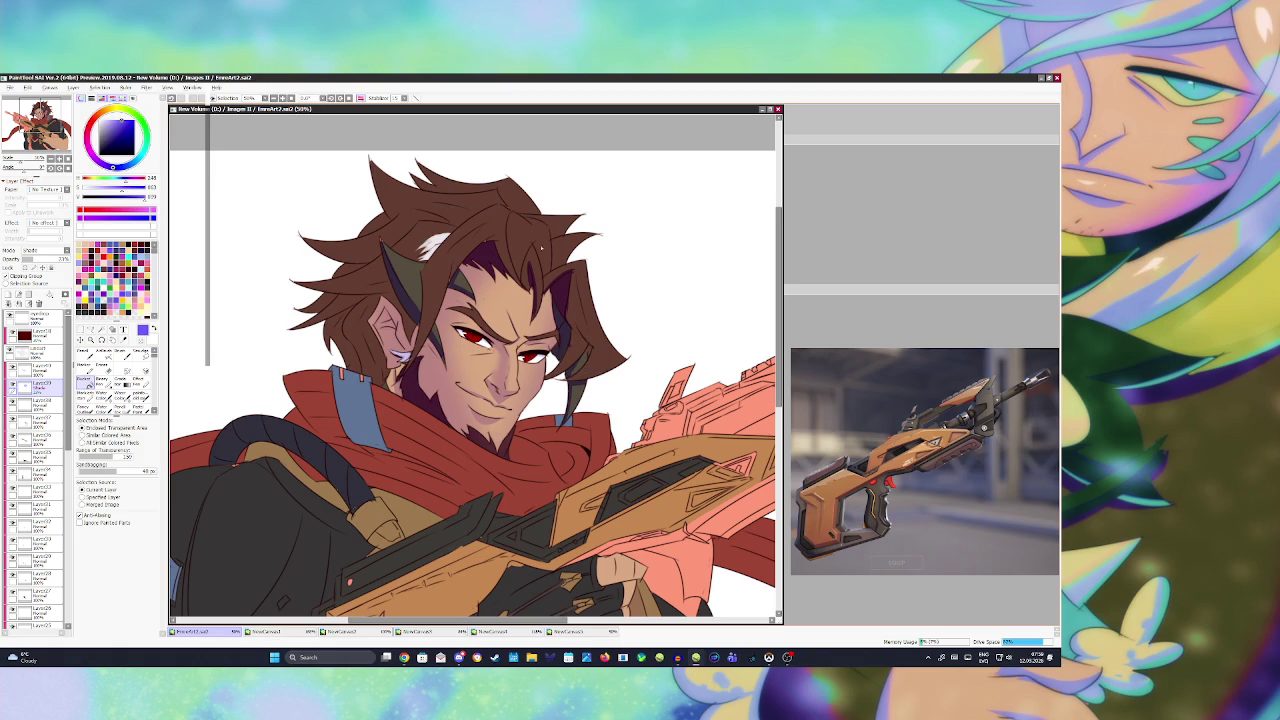
{"action": "scroll", "coordinate": [541, 247], "scroll_direction": "down", "scroll_amount": 2}
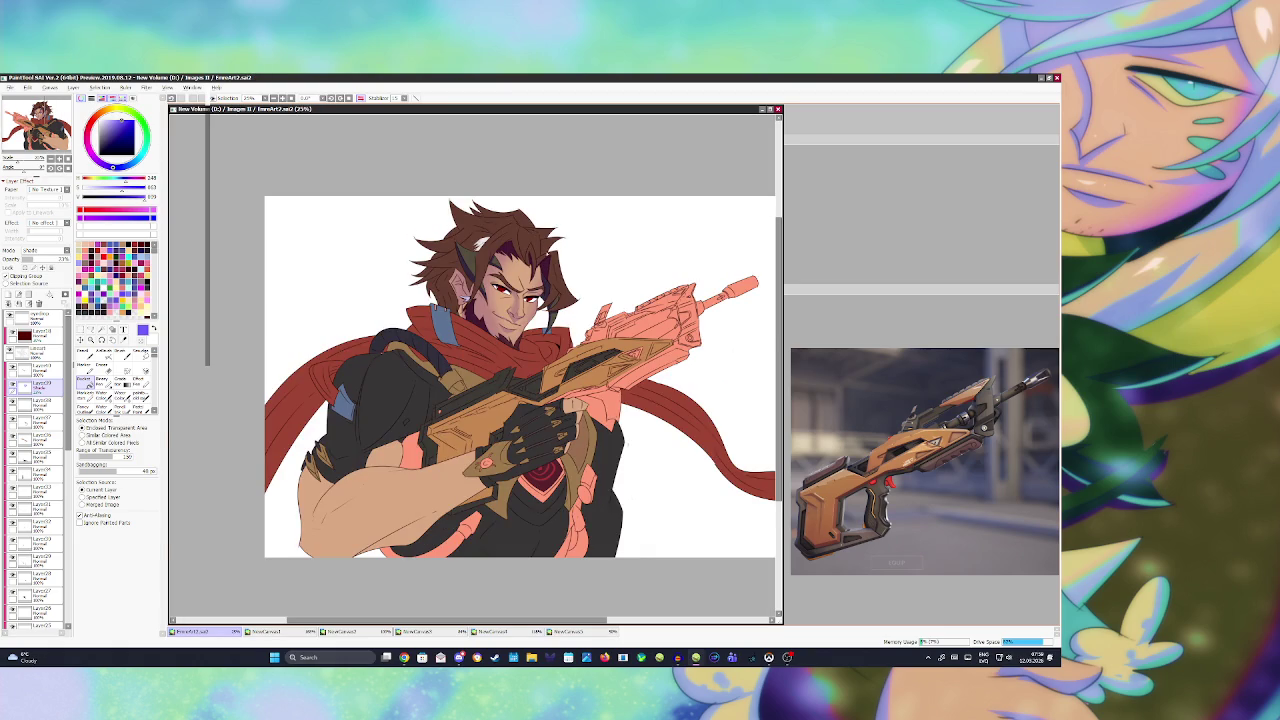
{"action": "scroll", "coordinate": [535, 257], "scroll_direction": "up", "scroll_amount": 2}
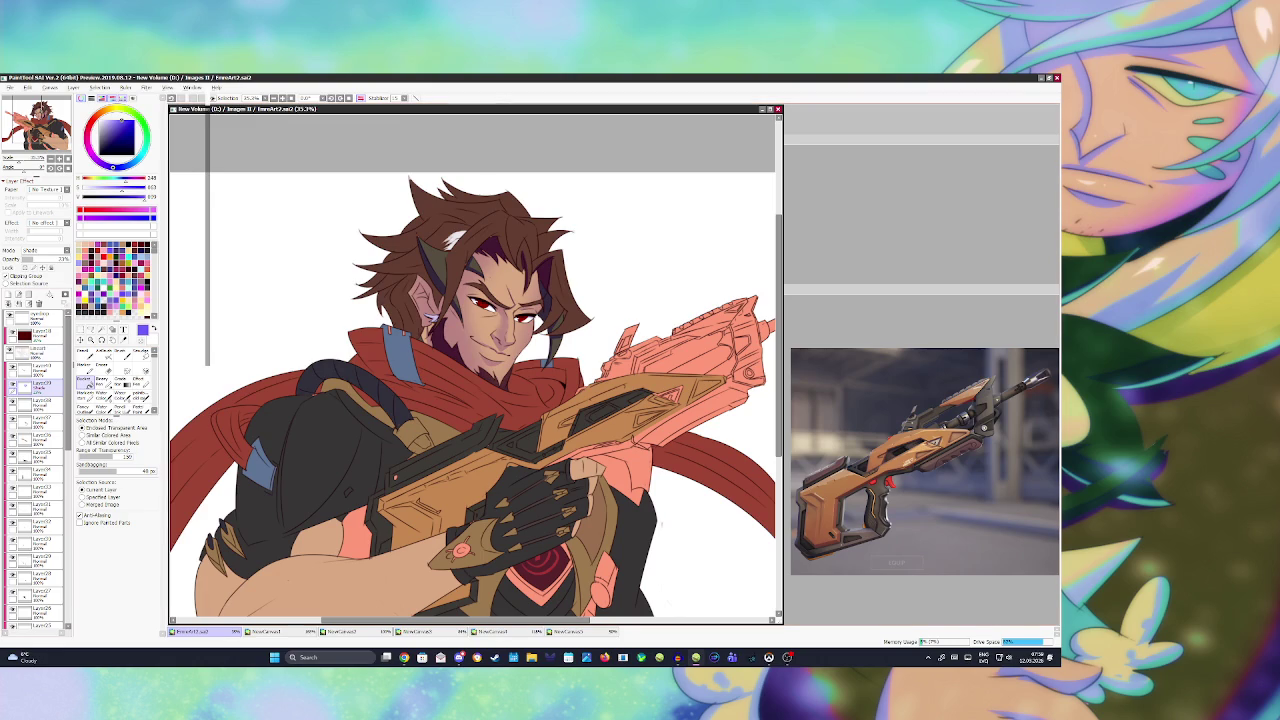
- Select another forehead hair strand on Lineart and shade it with an enlarged brush on the Shade layer
{"action": "left_click", "coordinate": [38, 352]}
{"action": "key", "text": "w"}
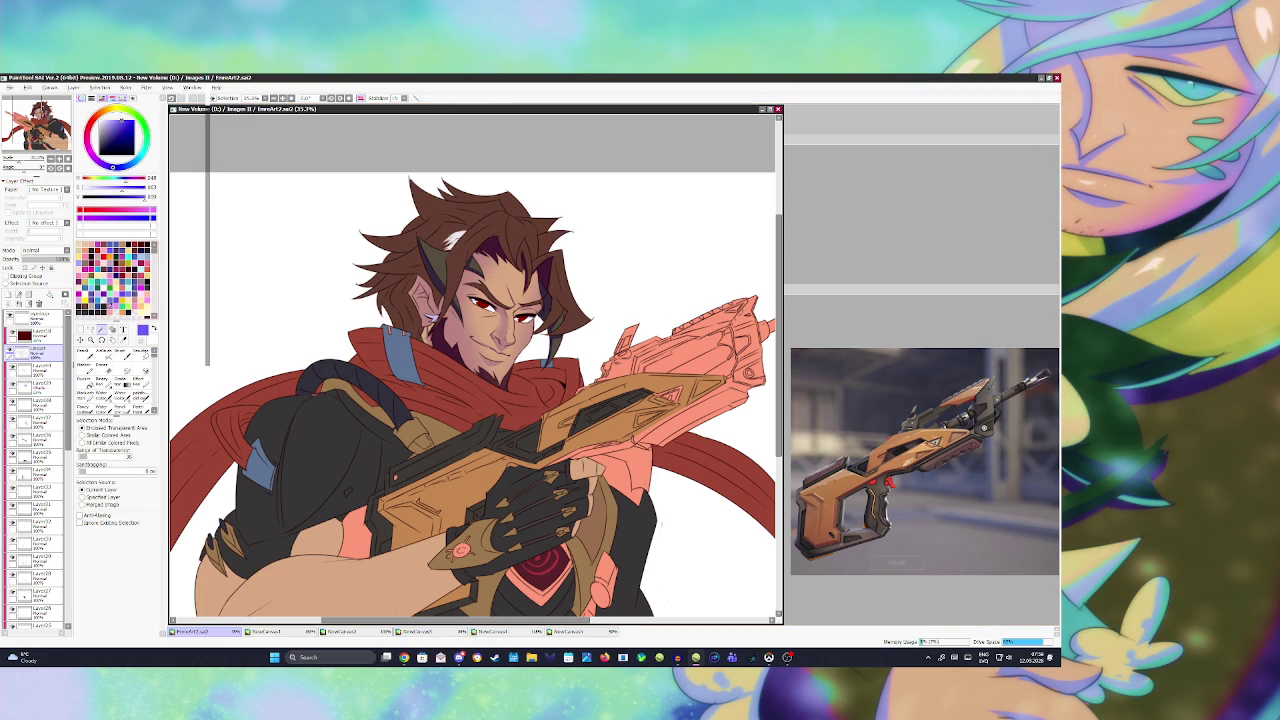
{"action": "left_click", "coordinate": [519, 243]}
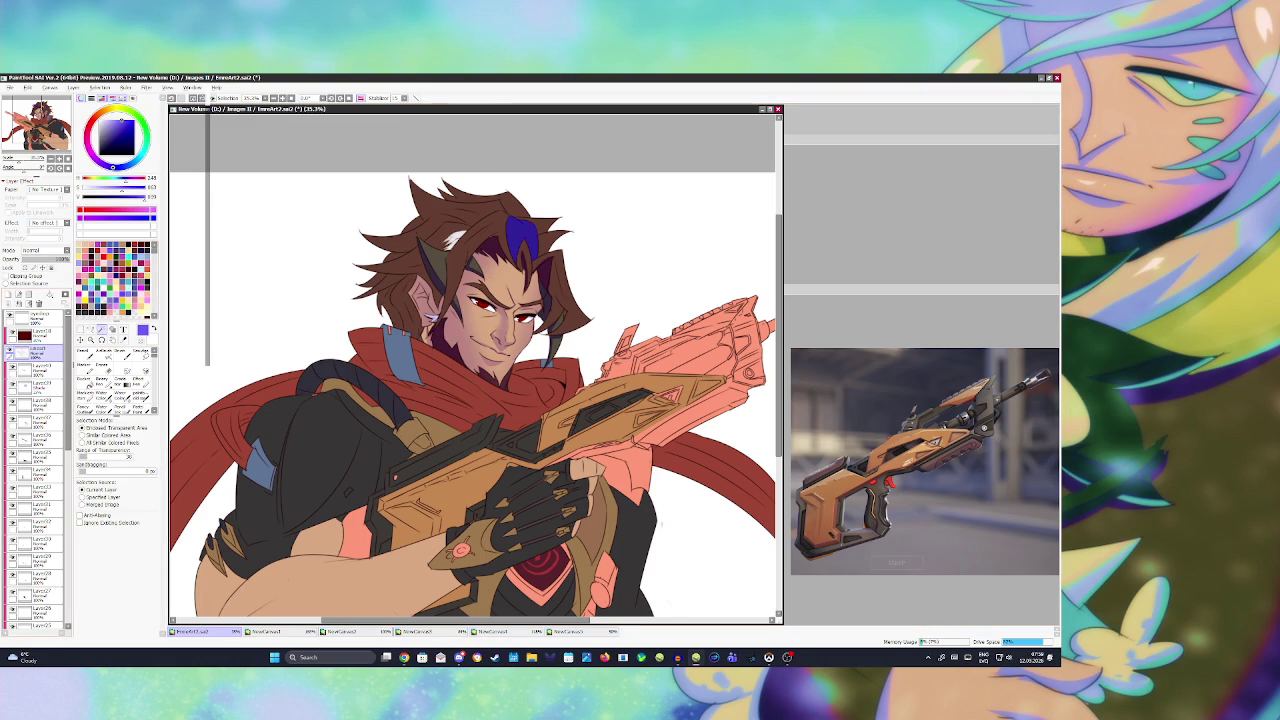
{"action": "left_click", "coordinate": [35, 368]}
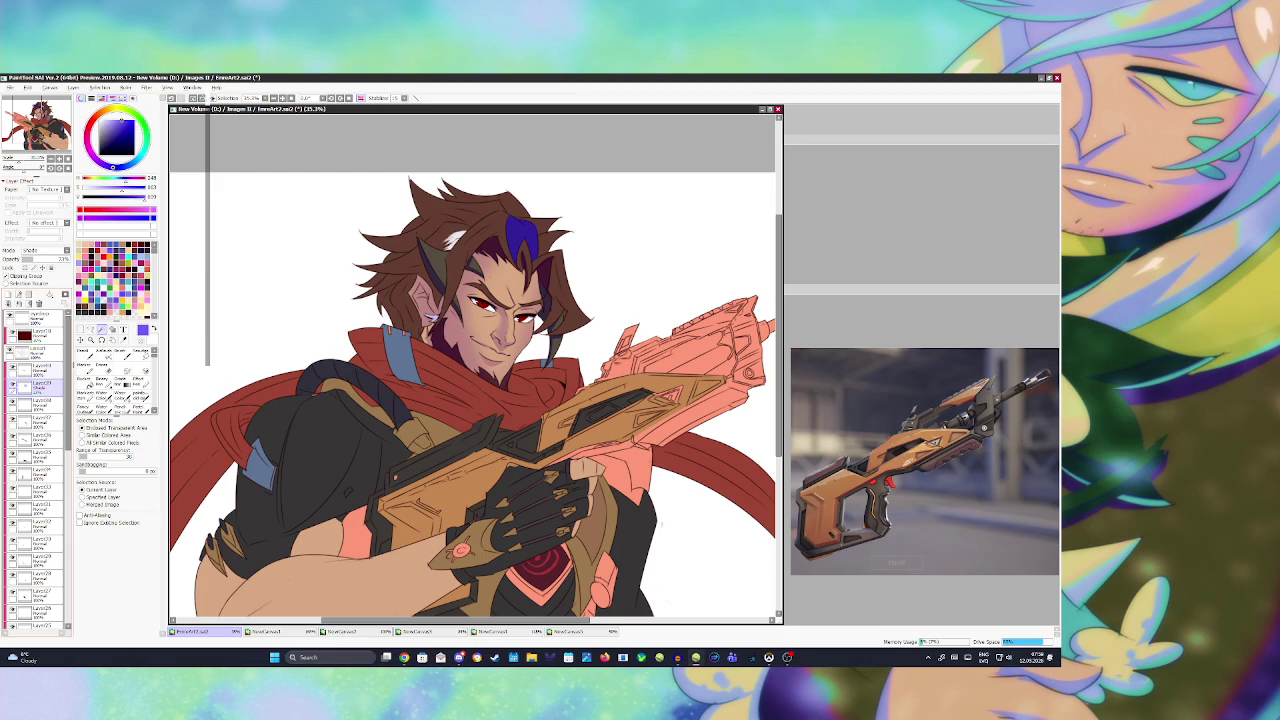
{"action": "key", "text": "n"}
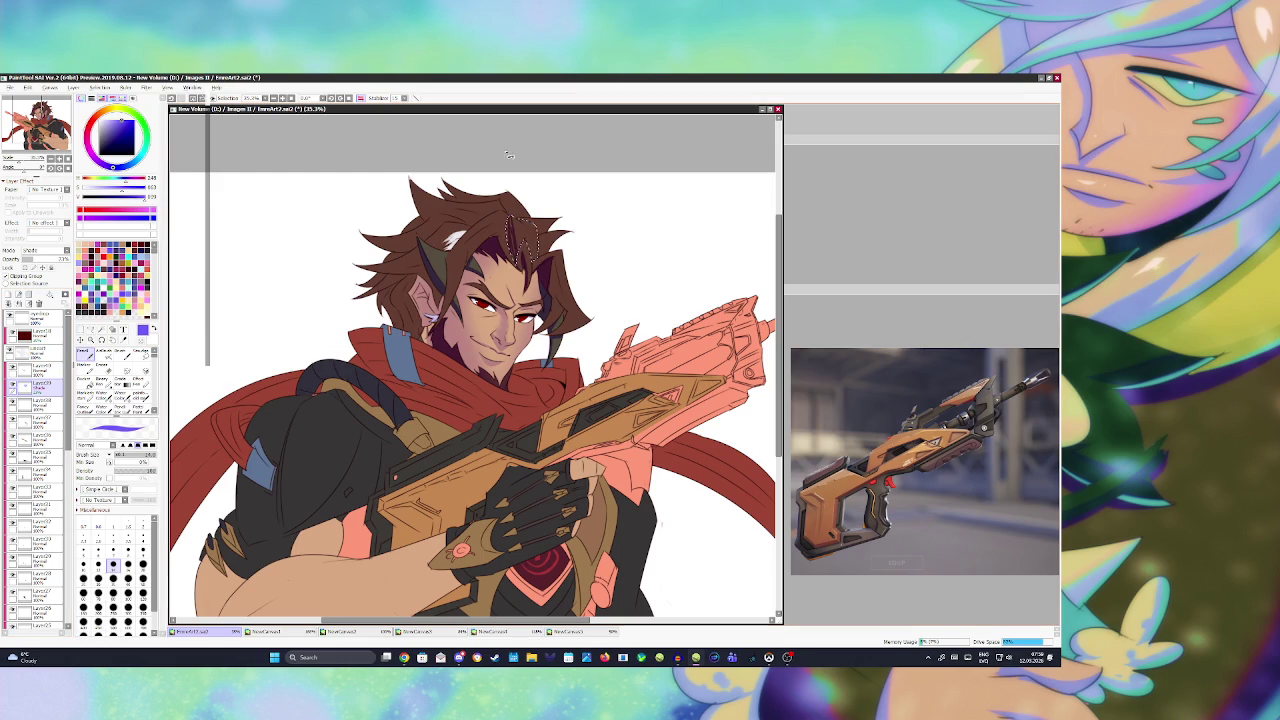
{"action": "key", "text": "bracketright"}
{"action": "key", "text": "bracketright"}
{"action": "key", "text": "bracketright"}
{"action": "key", "text": "bracketright"}
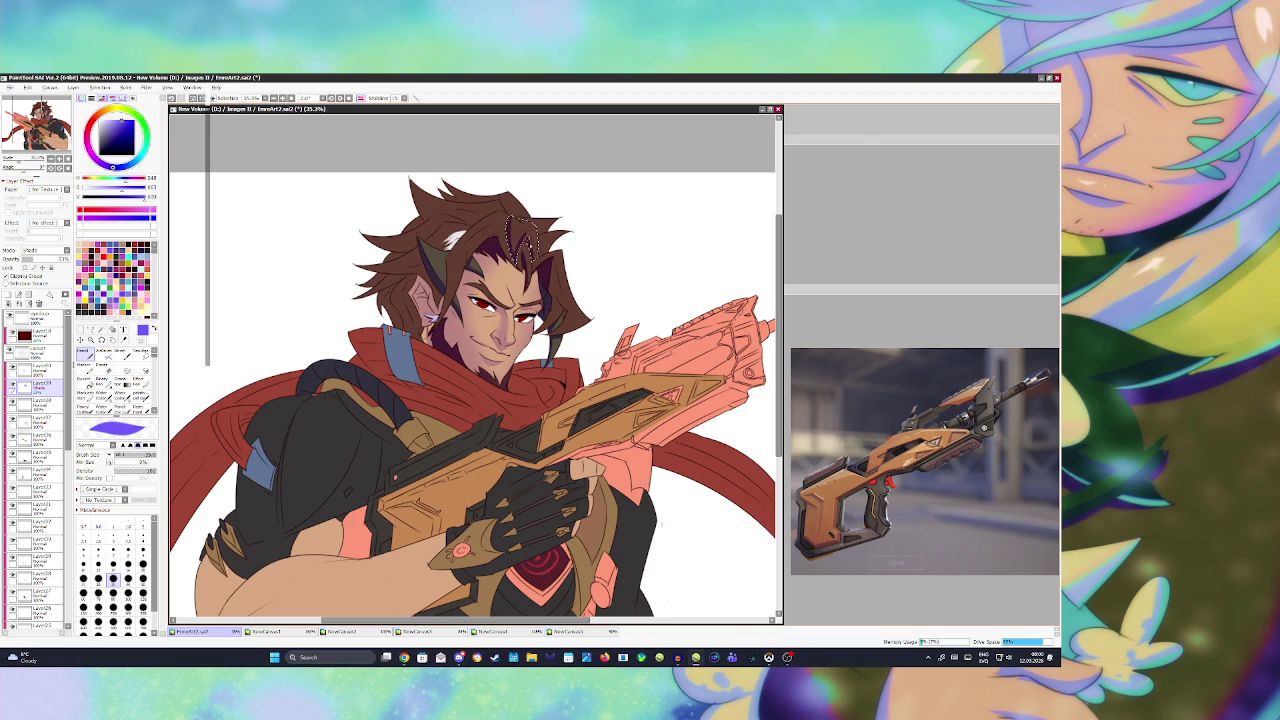
- Deselect the hair, switch to AirBrush, and save the painting
{"action": "key", "text": "ctrl+d"}
{"action": "key", "text": "v"}
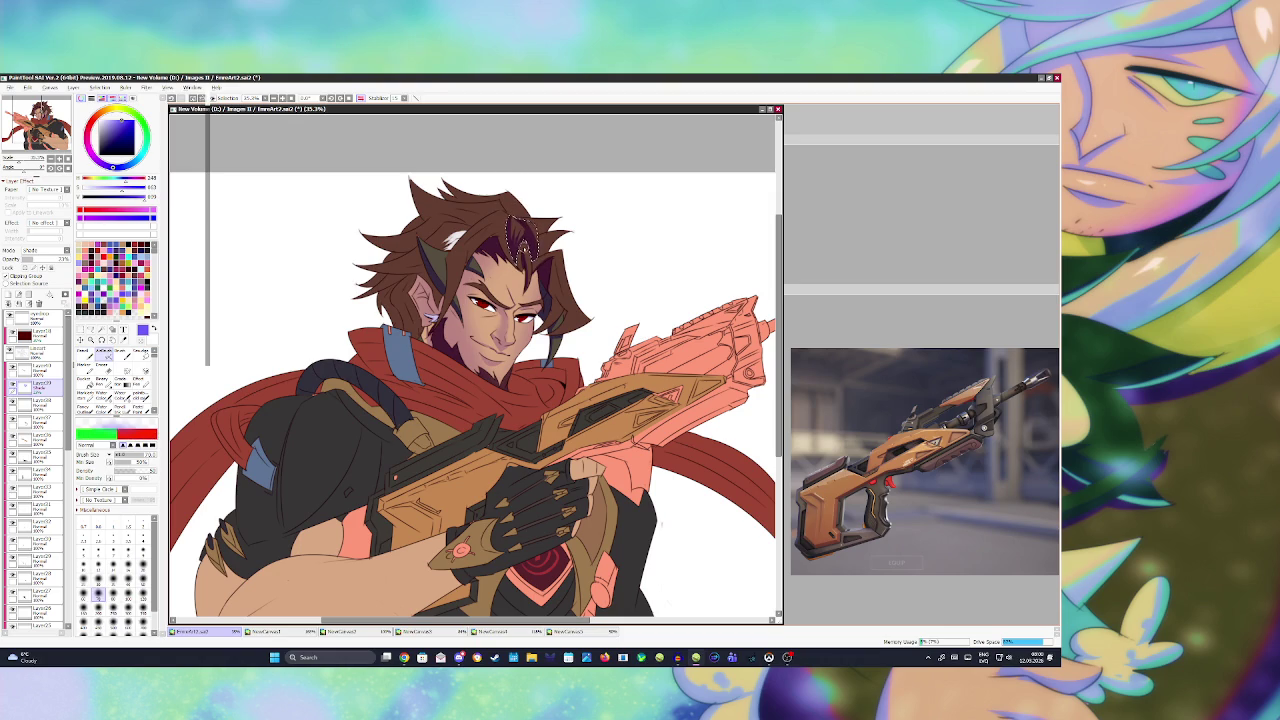
{"action": "key", "text": "ctrl+d"}
{"action": "key", "text": "ctrl+s"}
- Select the hair on its colour layer and shade it with a larger pencil on the Shade layer, then deselect
{"action": "key", "text": "w"}
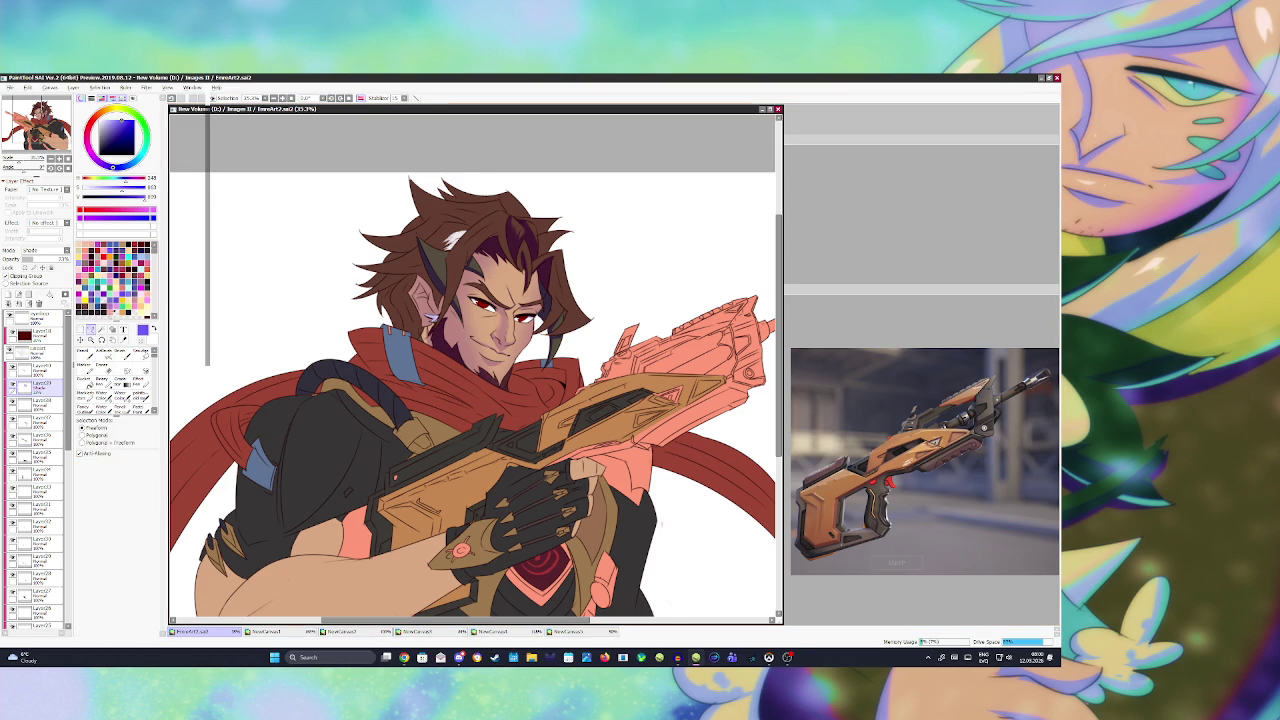
{"action": "left_click", "coordinate": [460, 267]}
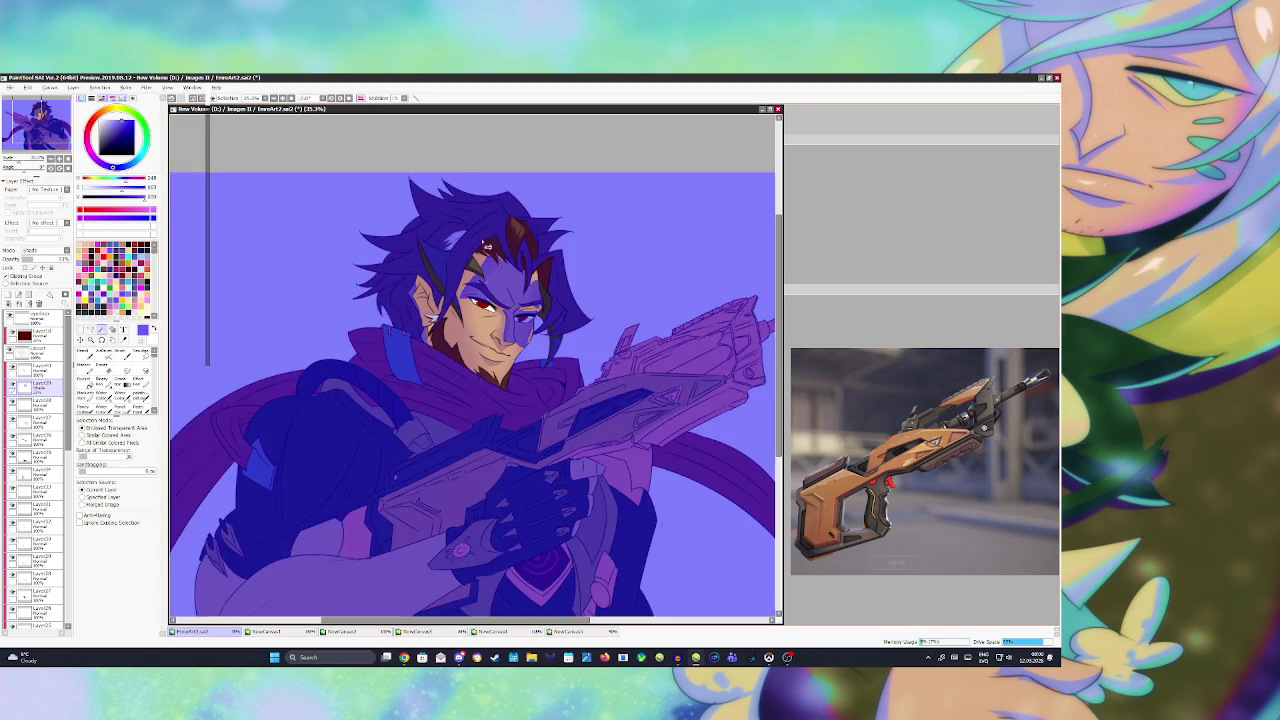
{"action": "left_click", "coordinate": [426, 298]}
{"action": "left_click", "coordinate": [35, 353]}
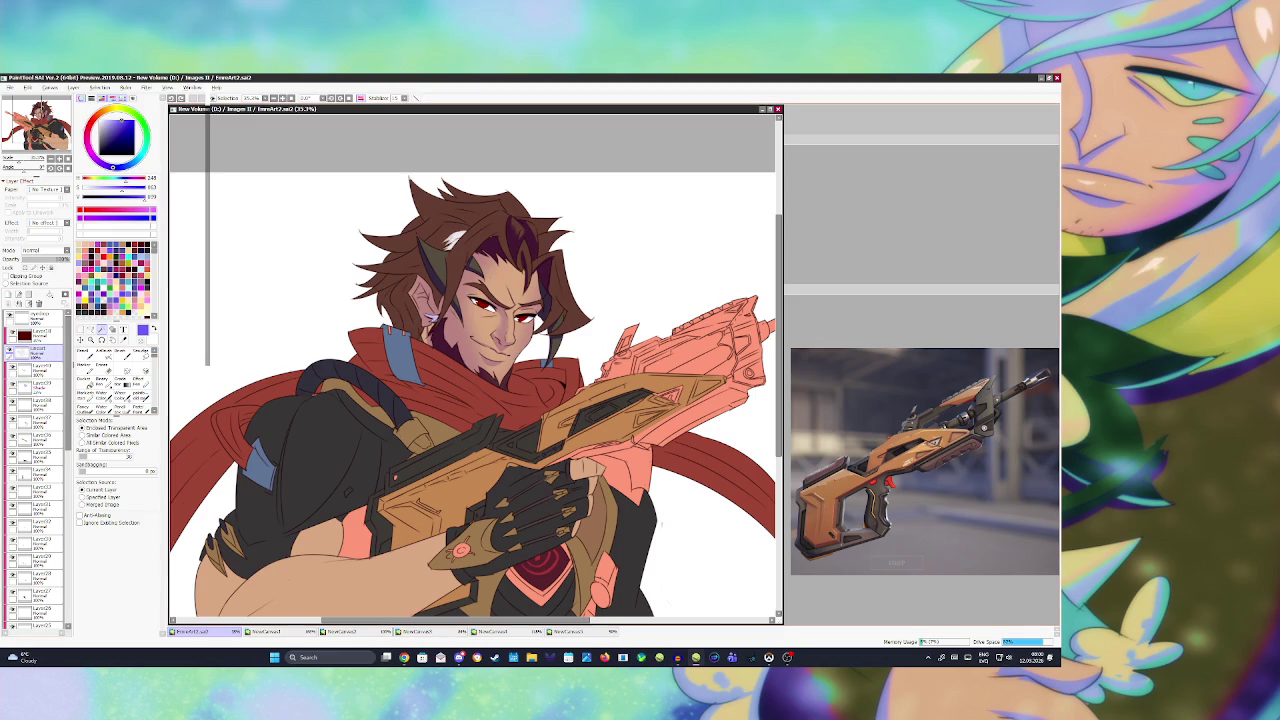
{"action": "left_click", "coordinate": [410, 300]}
{"action": "left_click", "coordinate": [425, 275]}
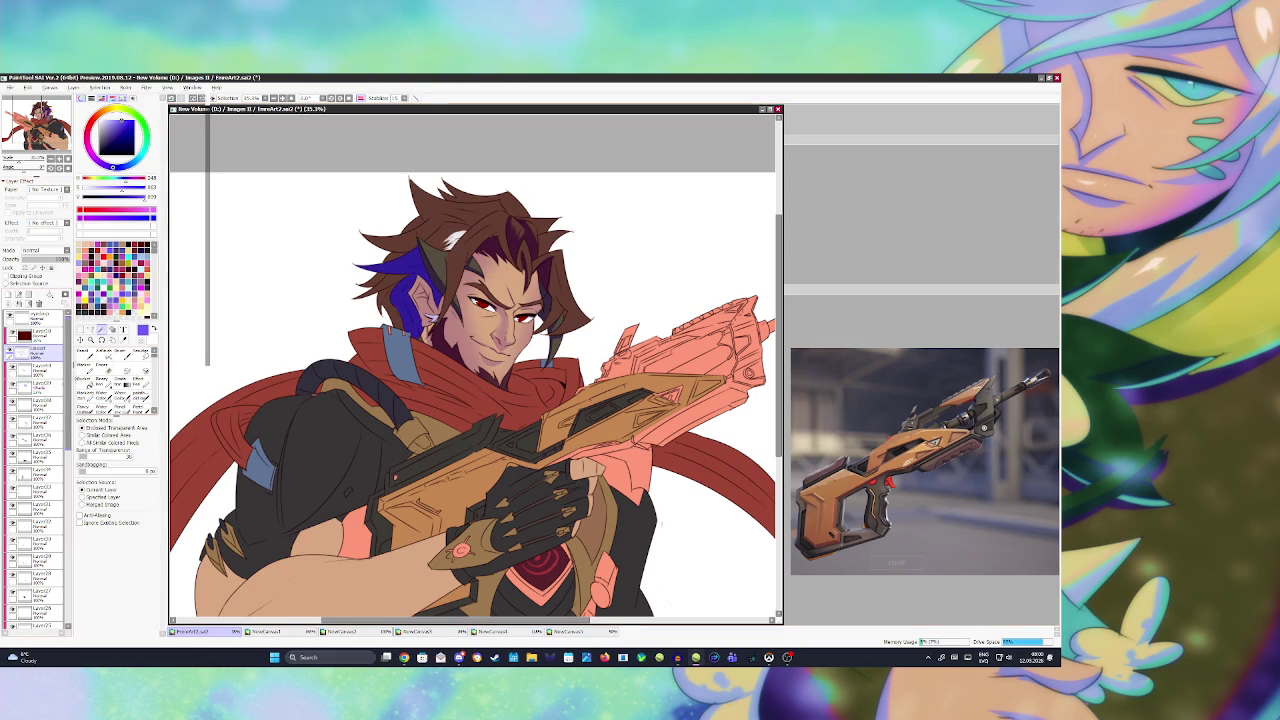
{"action": "left_click", "coordinate": [35, 387]}
{"action": "key", "text": "n"}
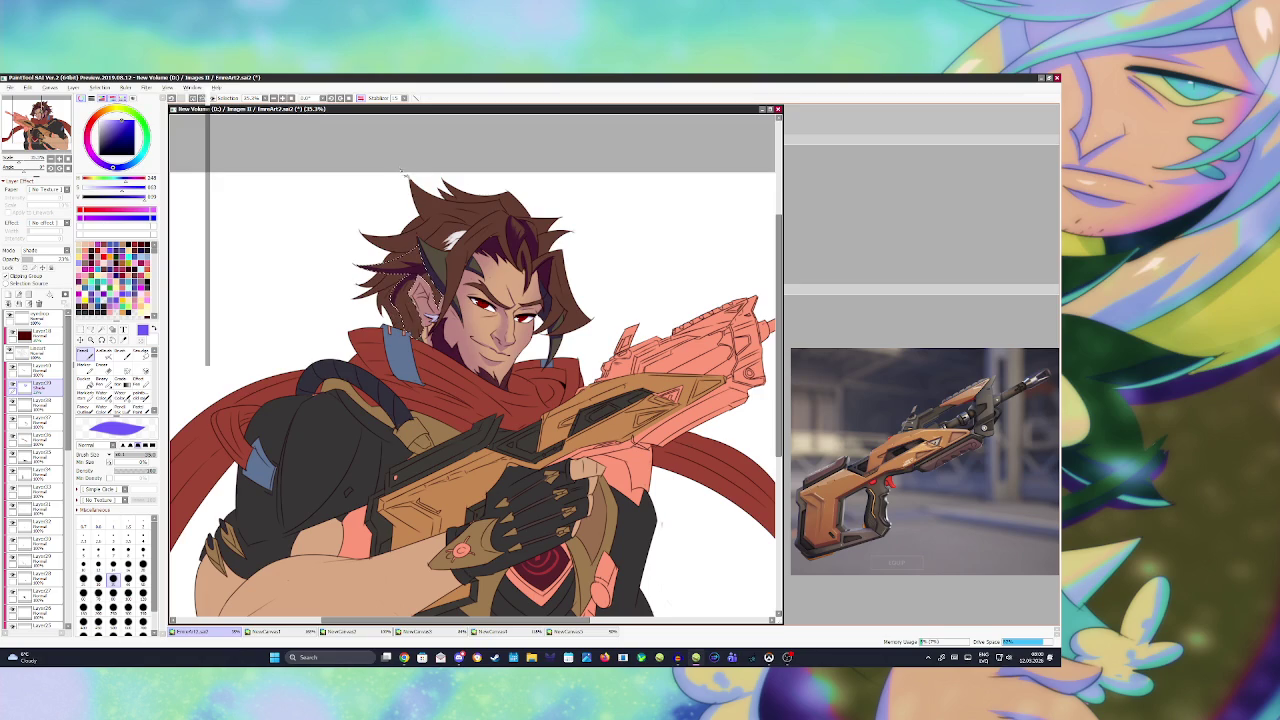
{"action": "left_click", "coordinate": [128, 578]}
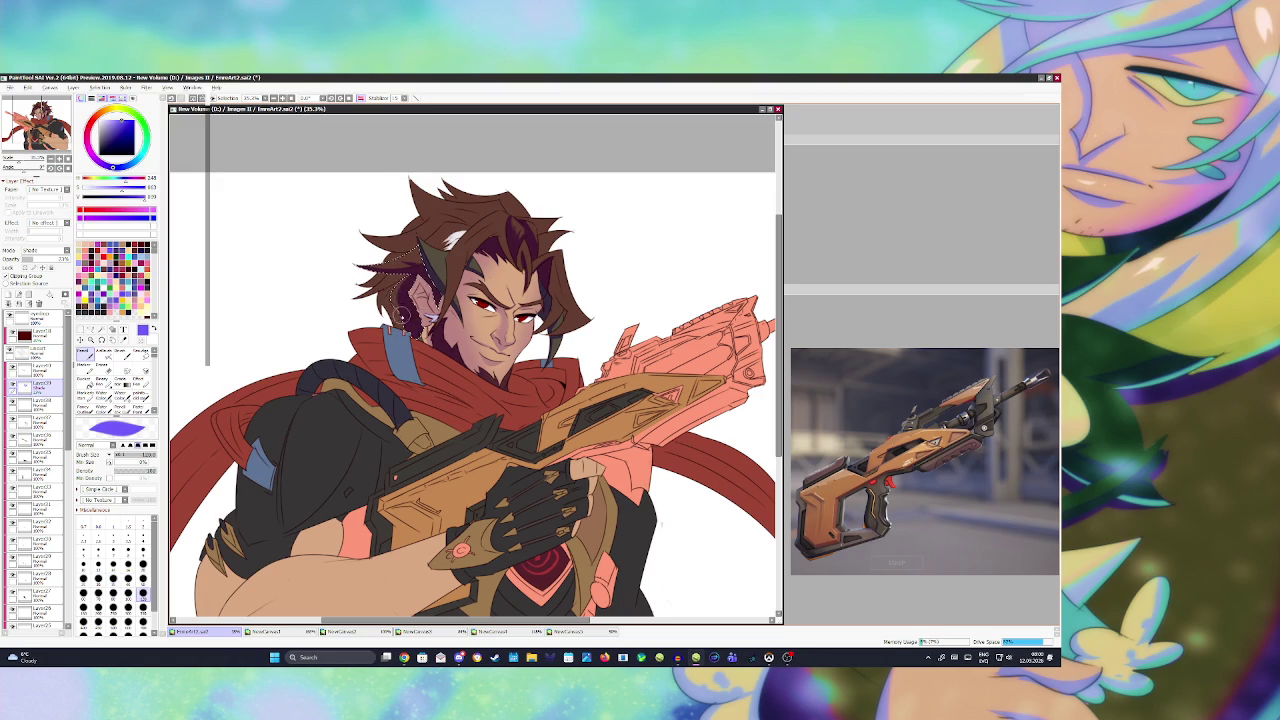
{"action": "key", "text": "ctrl+d"}
- Flip the canvas and paint dark shade strands into the hair near the ear
{"action": "key", "text": "h"}
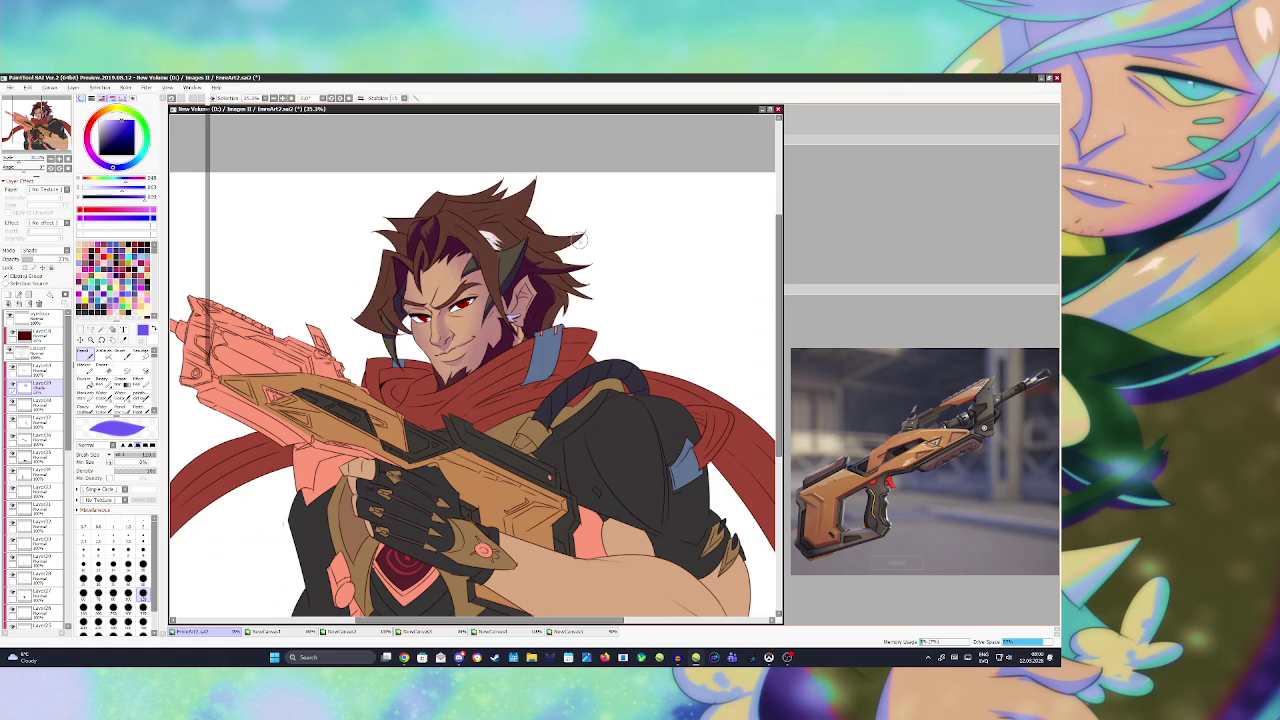
{"action": "key", "text": "w"}
{"action": "left_click", "coordinate": [556, 298]}
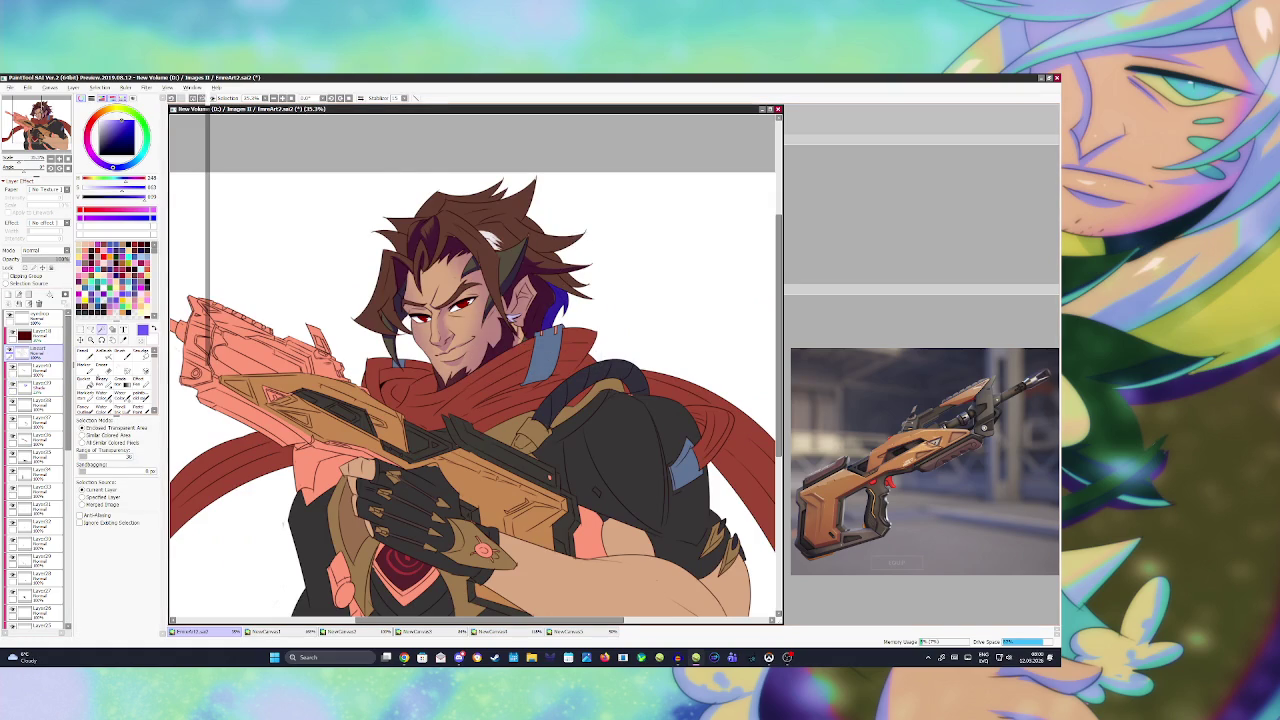
{"action": "left_click", "coordinate": [35, 387]}
{"action": "key", "text": "n"}
{"action": "mouse_move", "coordinate": [548, 305]}
{"action": "left_mouse_down"}
{"action": "mouse_move", "coordinate": [570, 285]}
{"action": "mouse_move", "coordinate": [590, 294]}
{"action": "mouse_move", "coordinate": [548, 328]}
{"action": "left_mouse_up"}
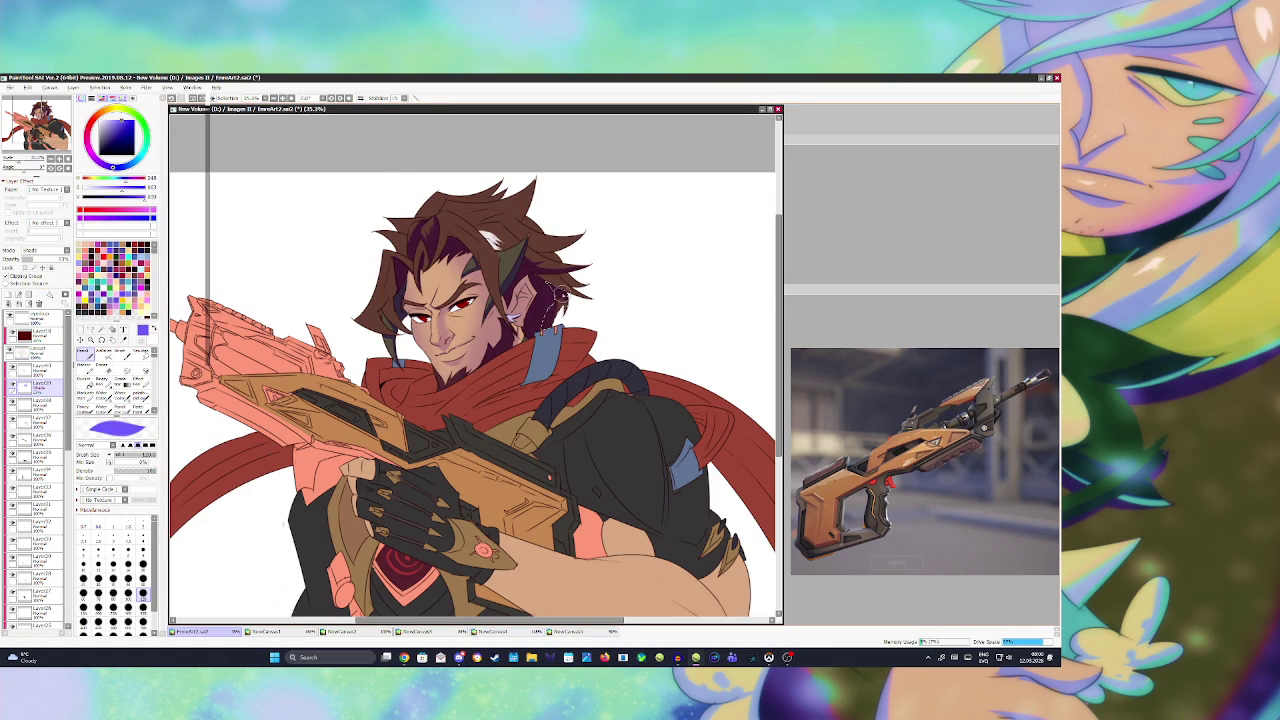
{"action": "key", "text": "bracketleft"}
{"action": "key", "text": "bracketleft"}
{"action": "key", "text": "bracketleft"}
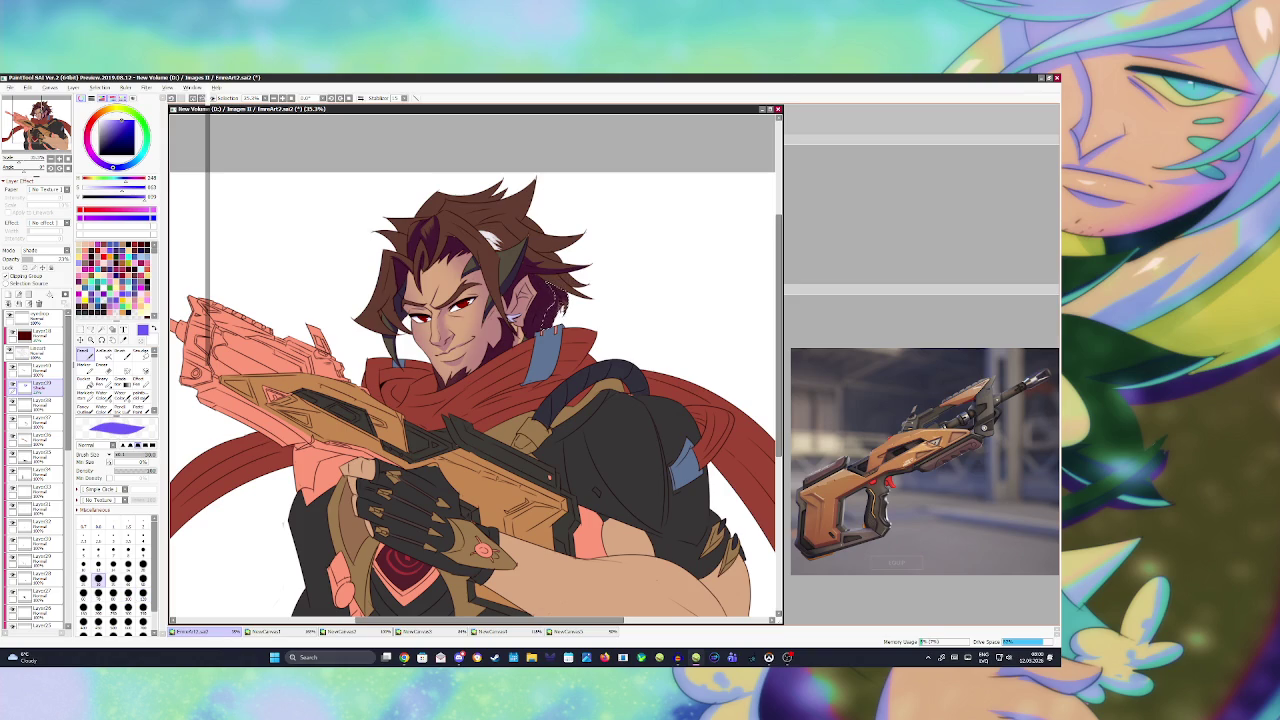
- Reselect hair areas on the colour layer and pencil more dark strands on the Shade layer
{"action": "left_click", "coordinate": [35, 350]}
{"action": "key", "text": "w"}
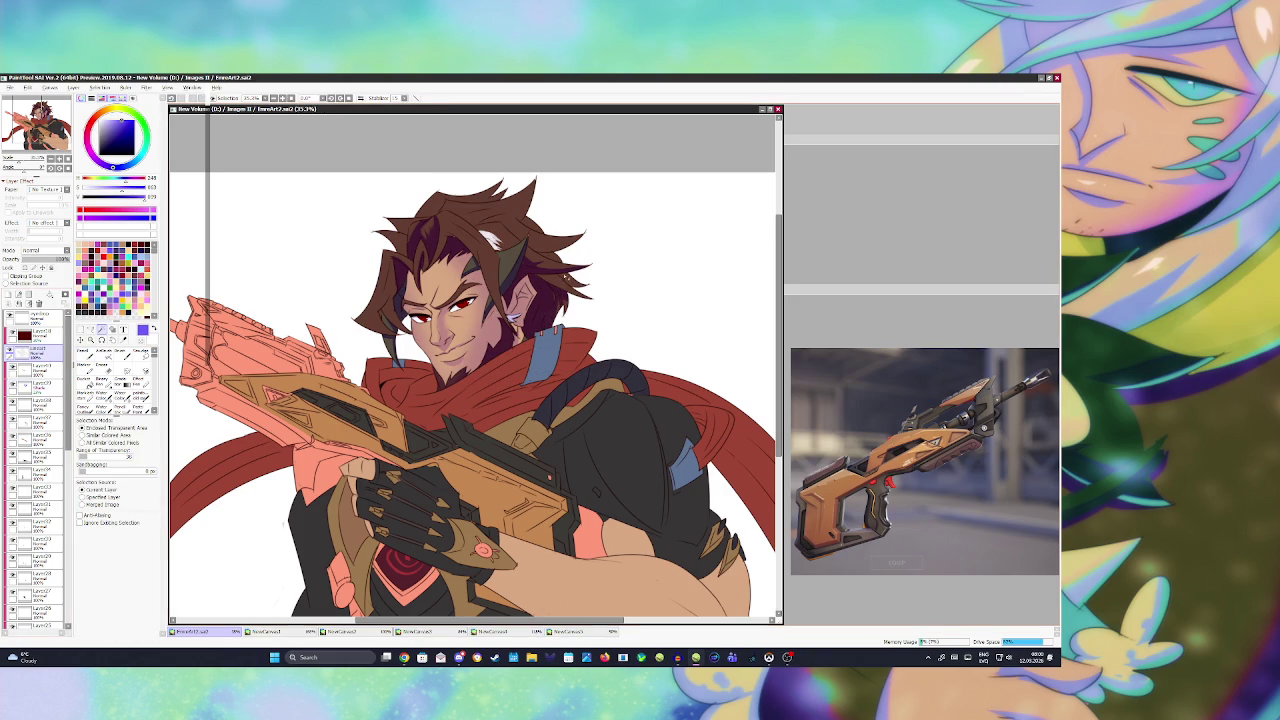
{"action": "left_click", "coordinate": [40, 387]}
{"action": "key", "text": "b"}
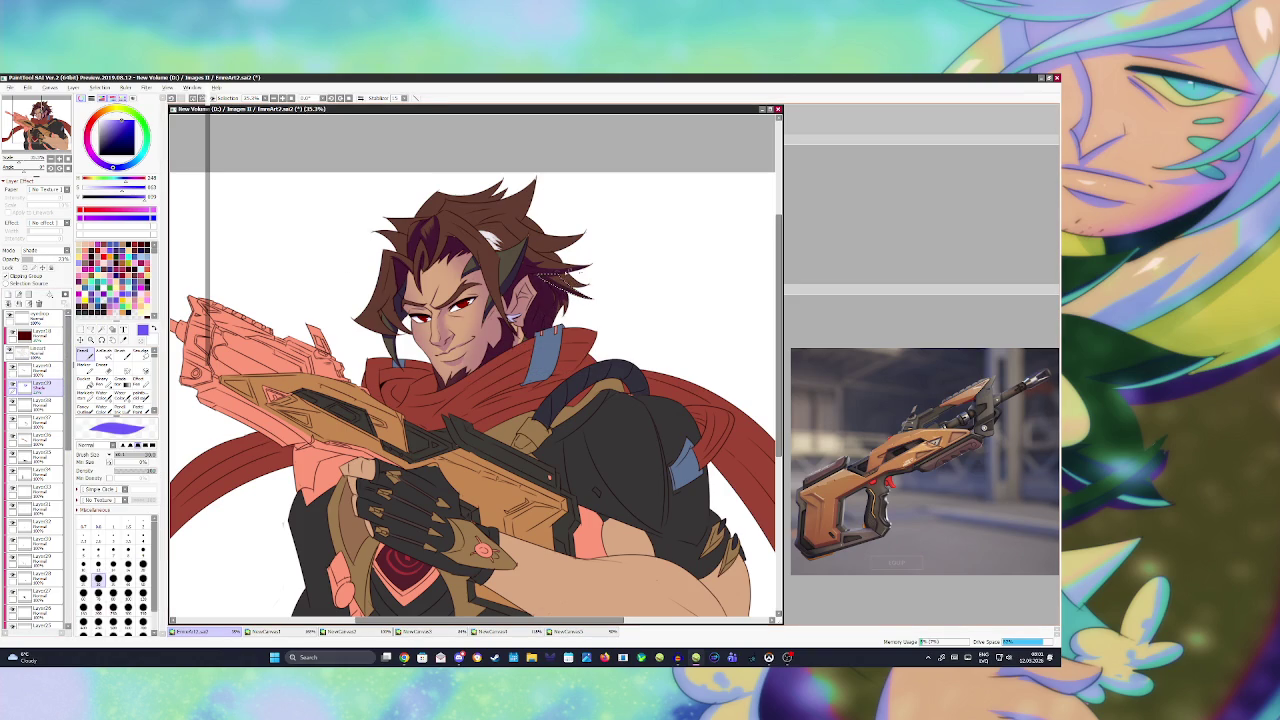
{"action": "left_click", "coordinate": [35, 350]}
{"action": "key", "text": "w"}
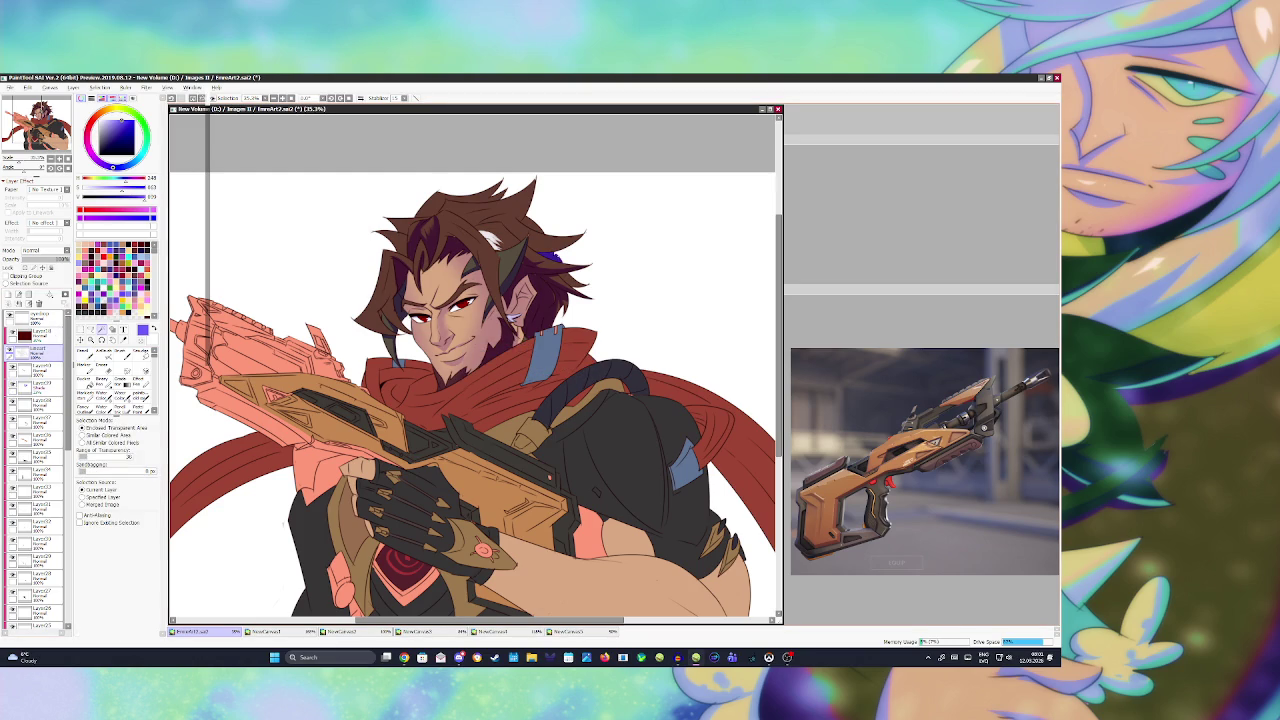
{"action": "left_click", "coordinate": [40, 387]}
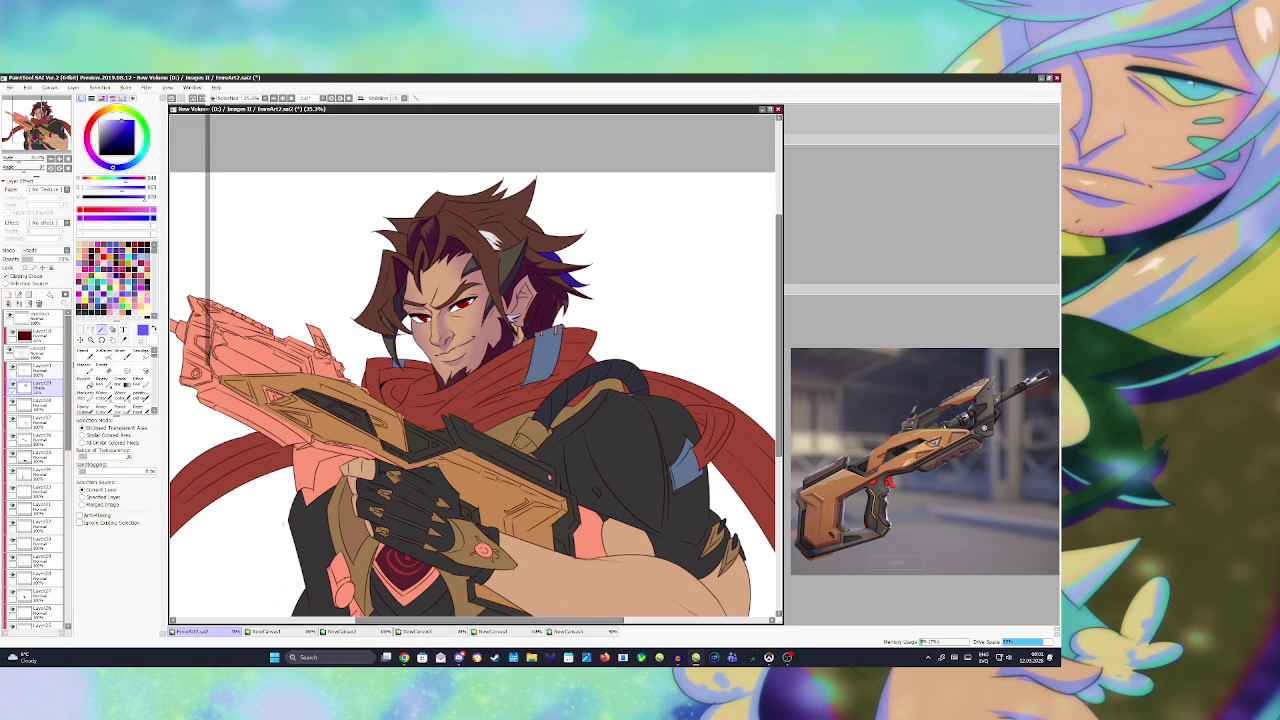
{"action": "key", "text": "b"}
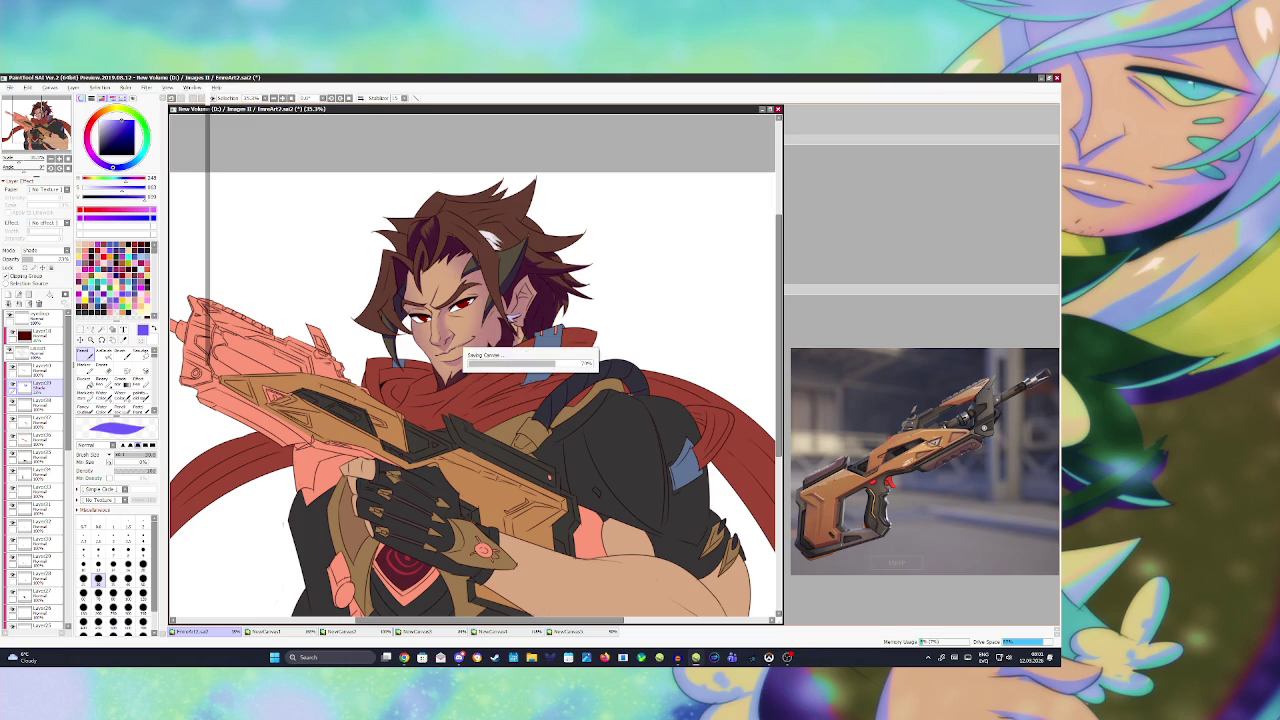
- Select the hair across the top of the head and shade it on the clipped layer
{"action": "left_click", "coordinate": [40, 353]}
{"action": "left_click", "coordinate": [104, 329]}
{"action": "left_click", "coordinate": [500, 220]}
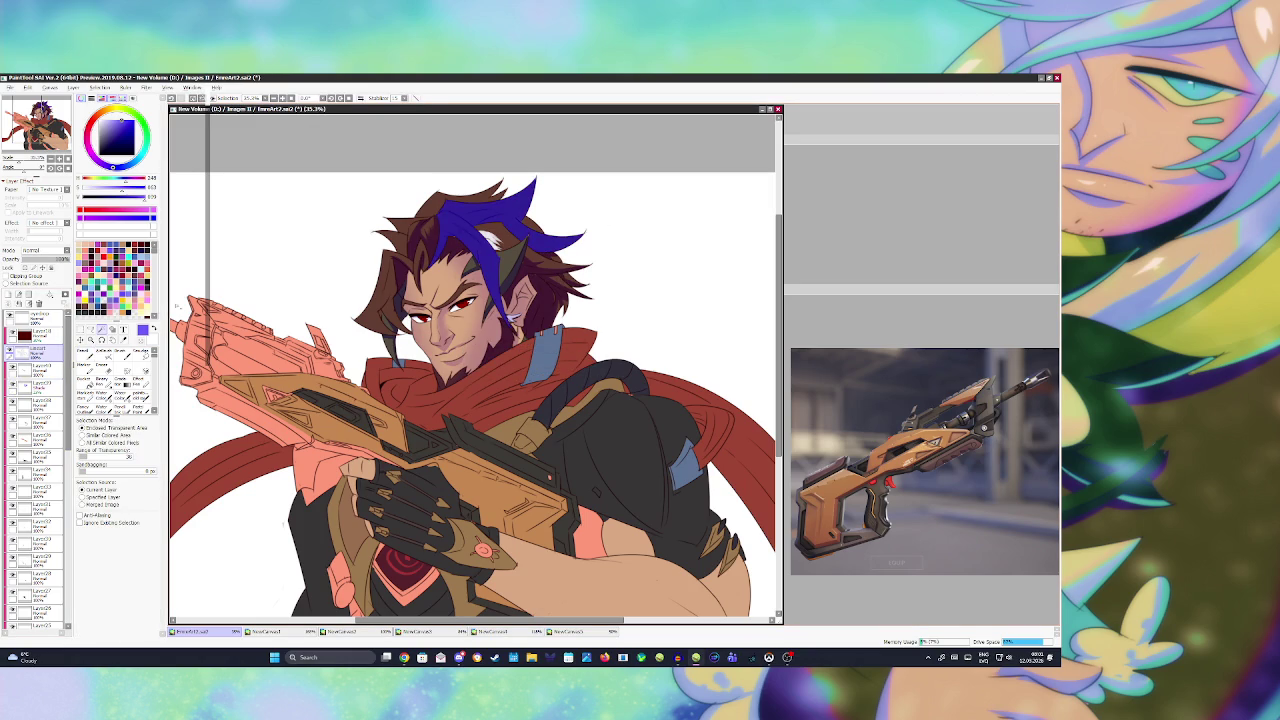
{"action": "left_click", "coordinate": [40, 386]}
{"action": "key", "text": "ctrl+z"}
{"action": "key", "text": "b"}
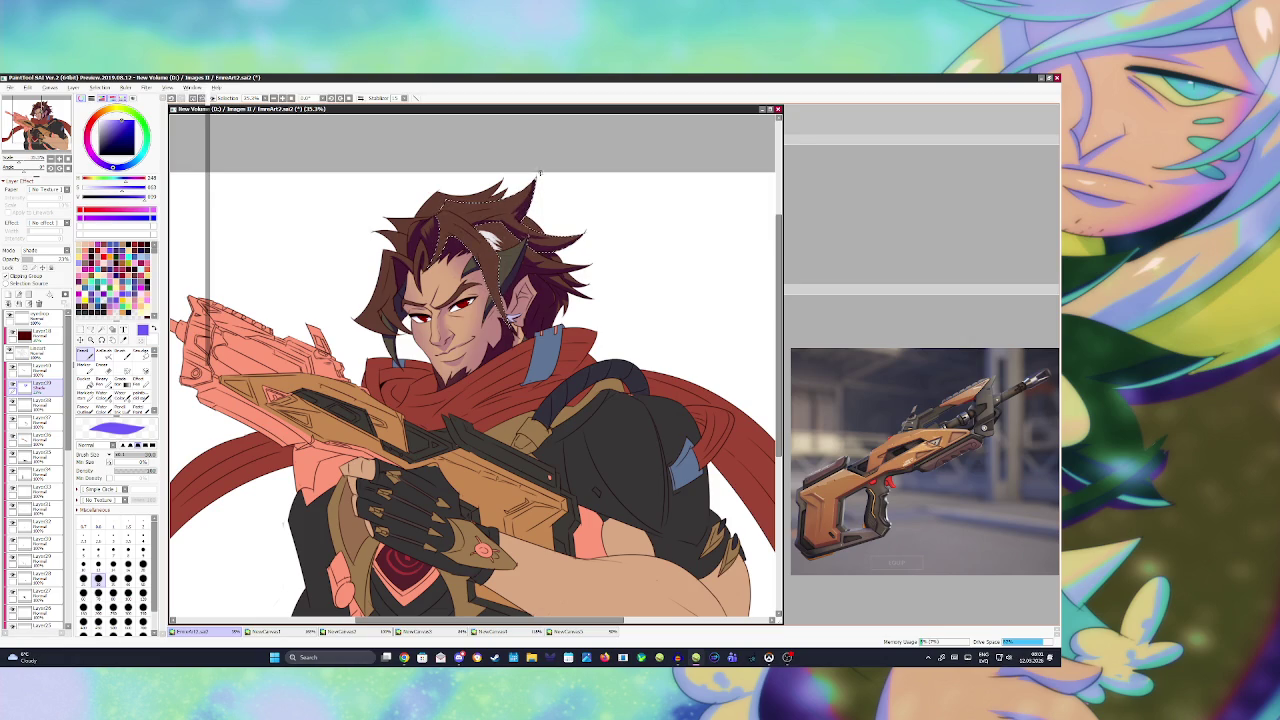
- Shade the hair lock beside the cheek dark on Layer29 Shade, then clear the selection
{"action": "key", "text": "ctrl+d"}
{"action": "left_click", "coordinate": [38, 351]}
{"action": "left_click", "coordinate": [101, 329]}
{"action": "left_click", "coordinate": [385, 290]}
{"action": "left_click", "coordinate": [38, 369]}
{"action": "left_click", "coordinate": [84, 352]}
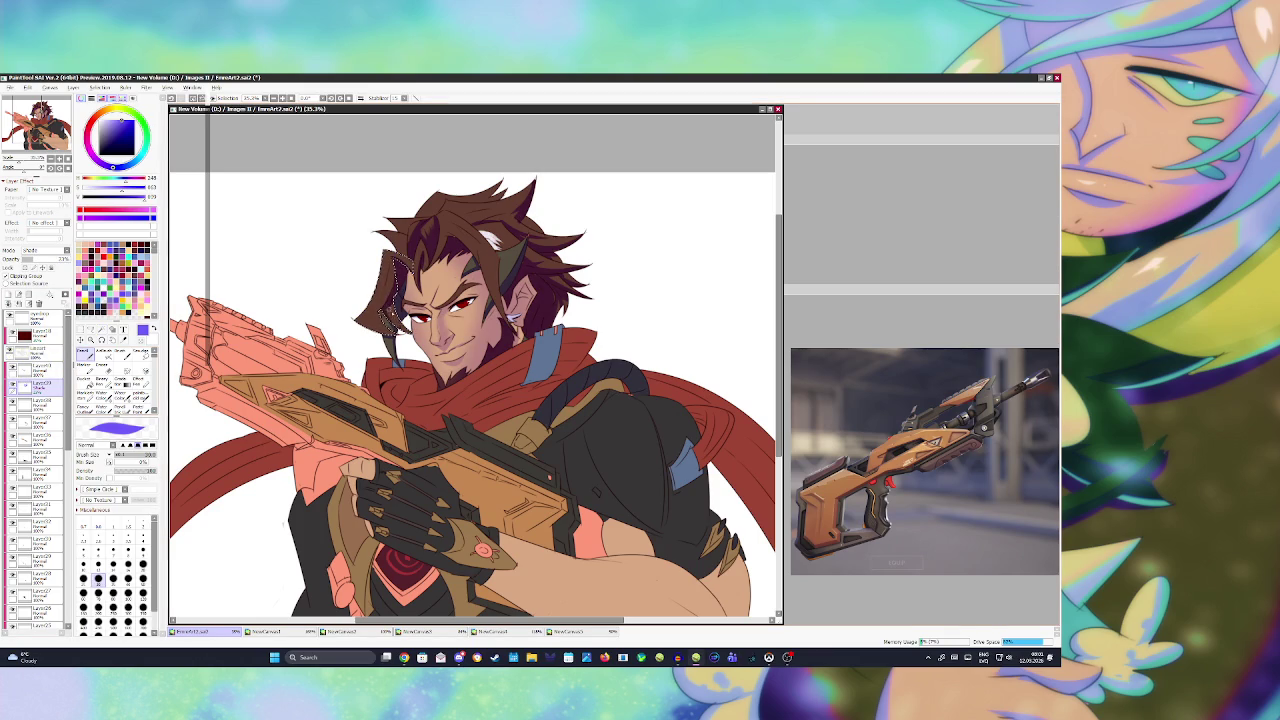
{"action": "key", "text": "ctrl+d"}
- Flip the view back, readjust the zoom, and keep pencil-shading dark strands through the hair
{"action": "key", "text": "h"}
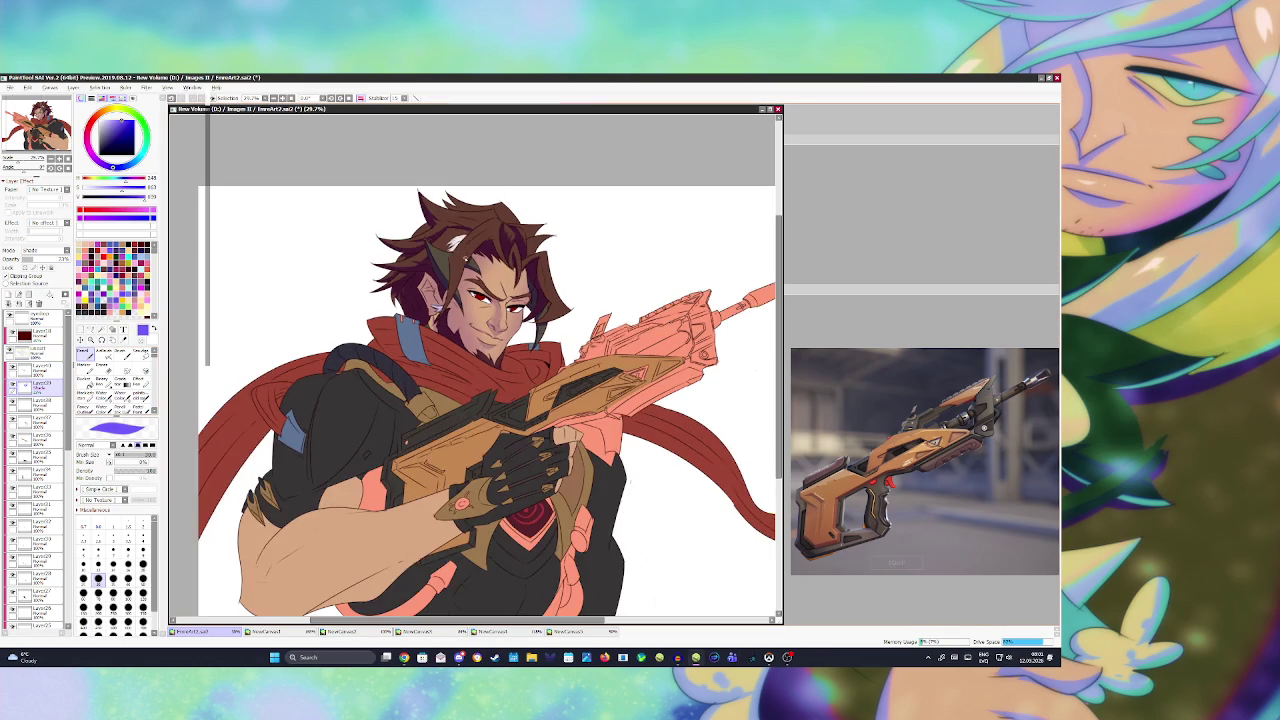
{"action": "key", "text": "minus"}
{"action": "key", "text": "plus"}
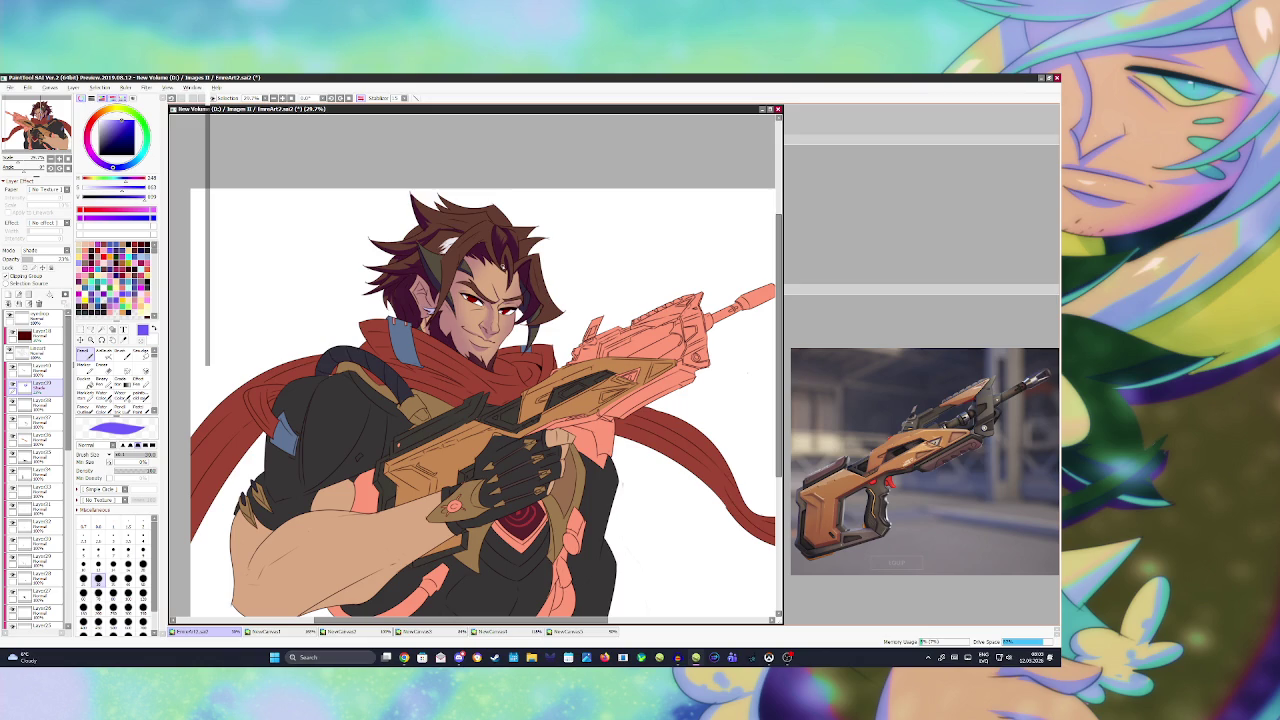
{"action": "left_click", "coordinate": [35, 352]}
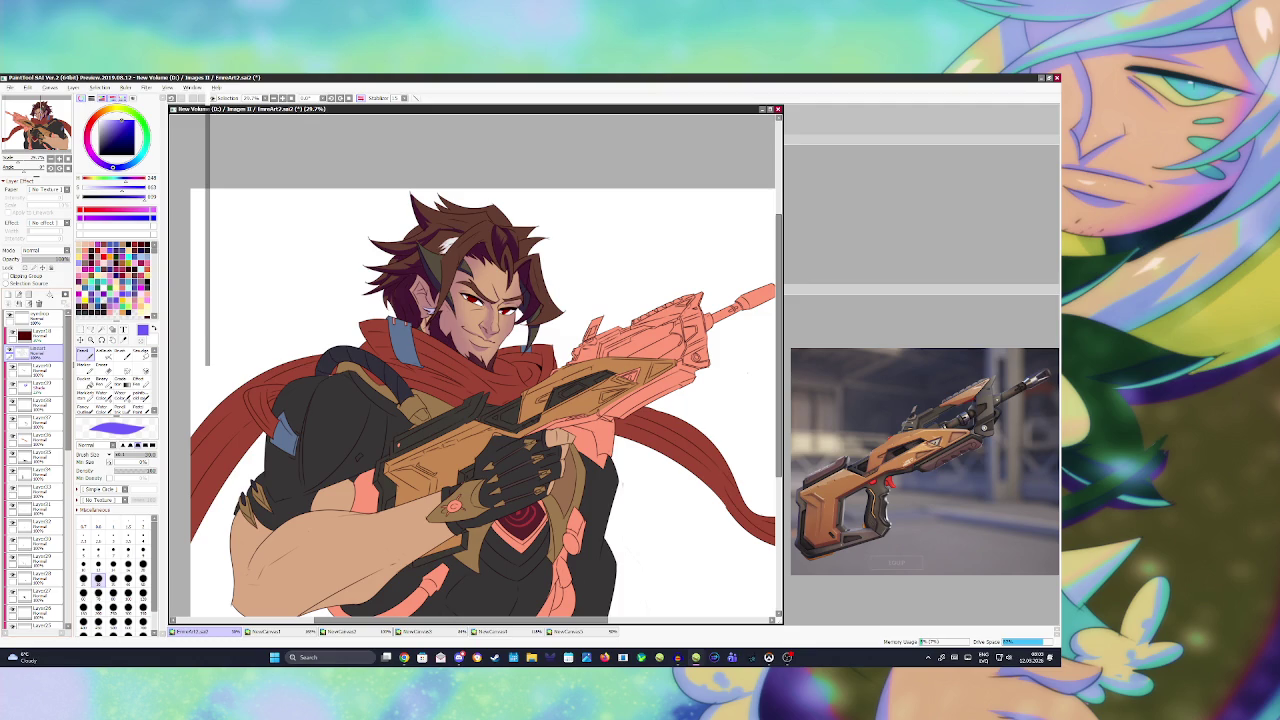
- Blend the hair shading on the Shade layer, briefly trying Eraser and Magic Wand, and save
{"action": "key", "text": "b"}
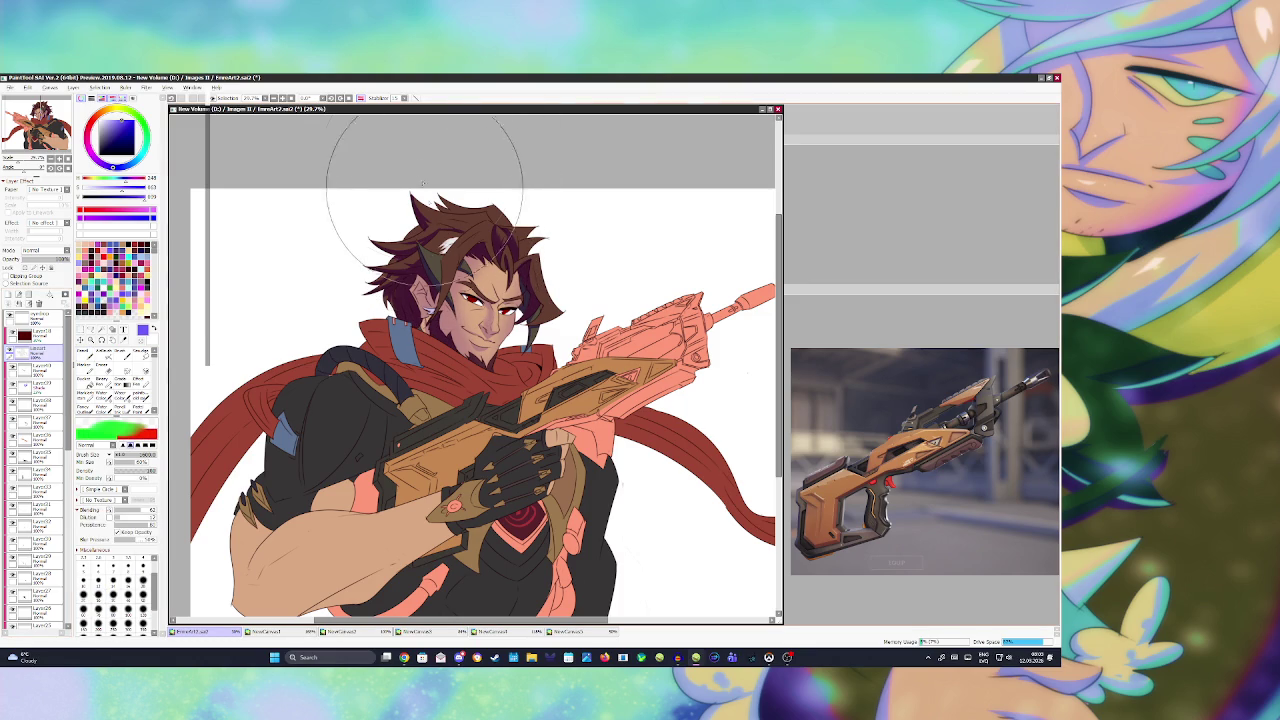
{"action": "left_click", "coordinate": [84, 351]}
{"action": "left_click", "coordinate": [38, 388]}
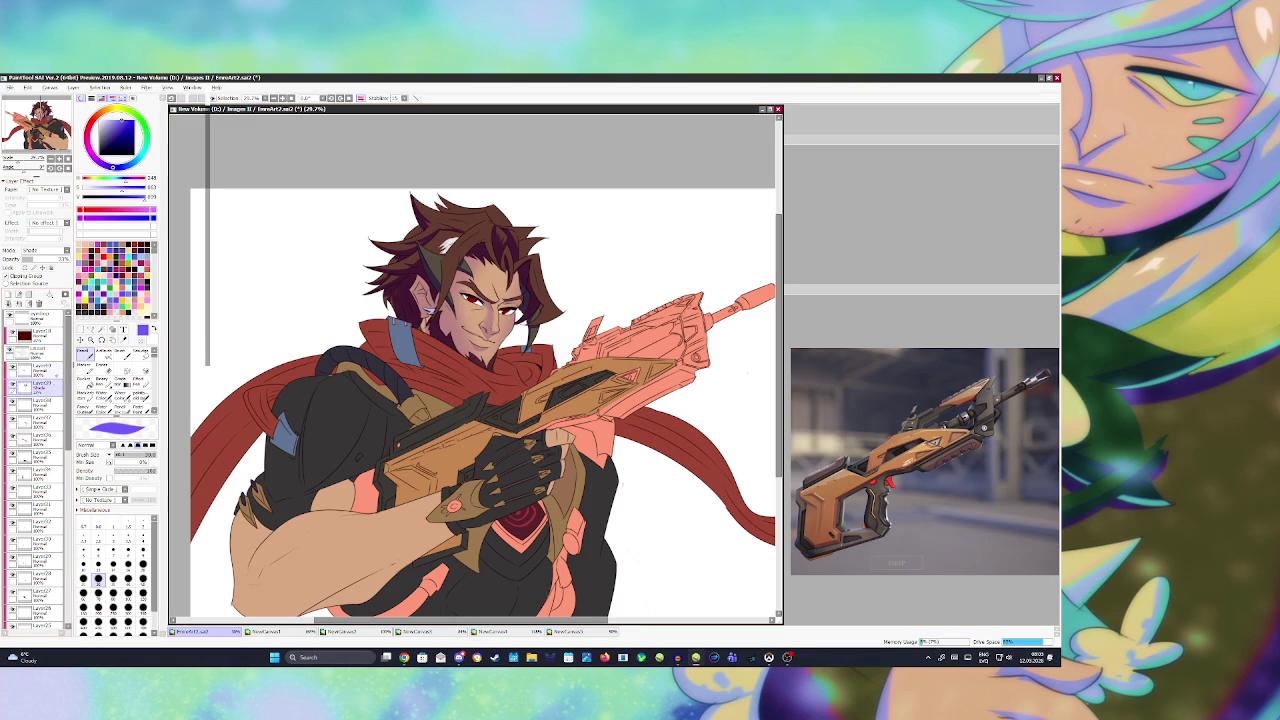
{"action": "key", "text": "e"}
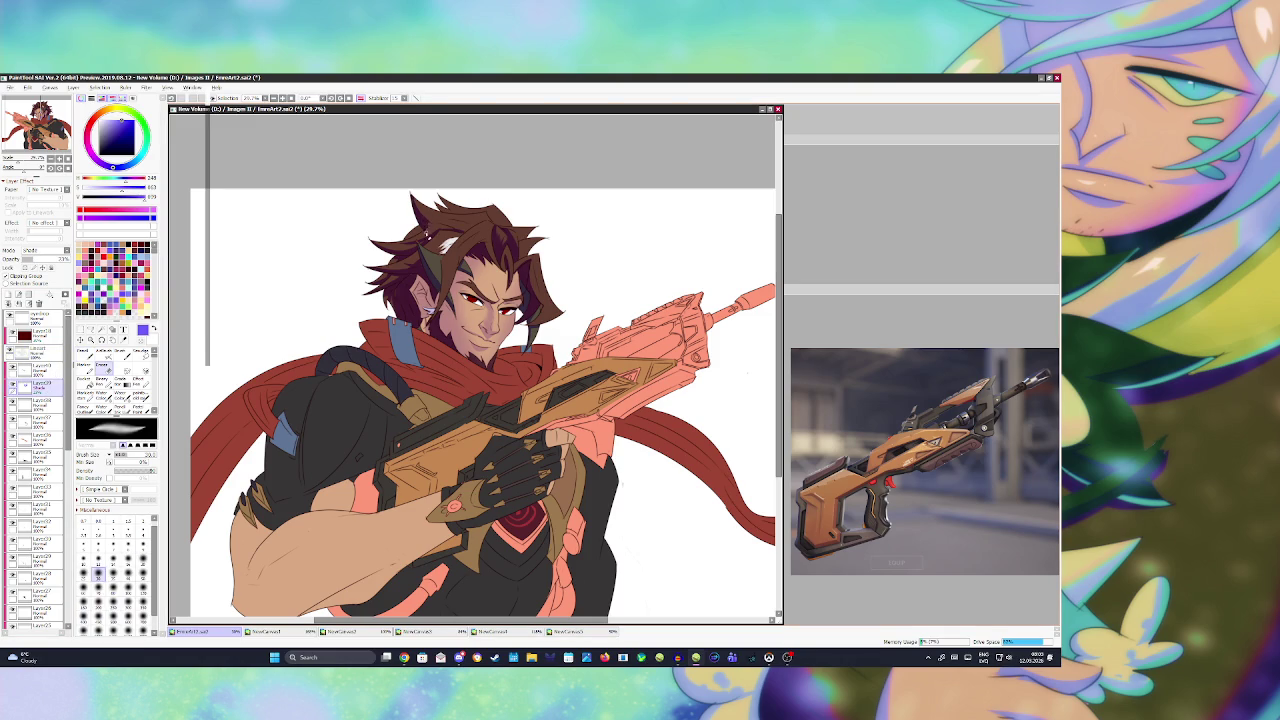
{"action": "left_click", "coordinate": [35, 352]}
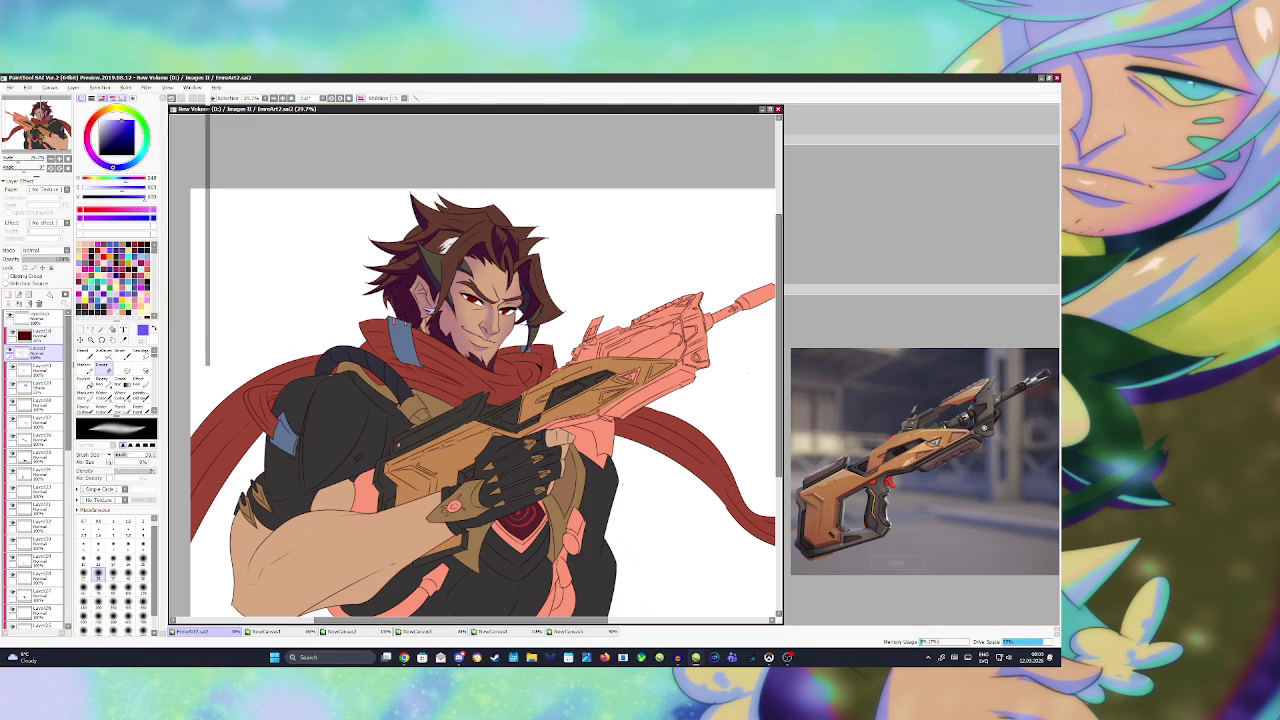
{"action": "left_click", "coordinate": [112, 330]}
{"action": "left_click", "coordinate": [35, 387]}
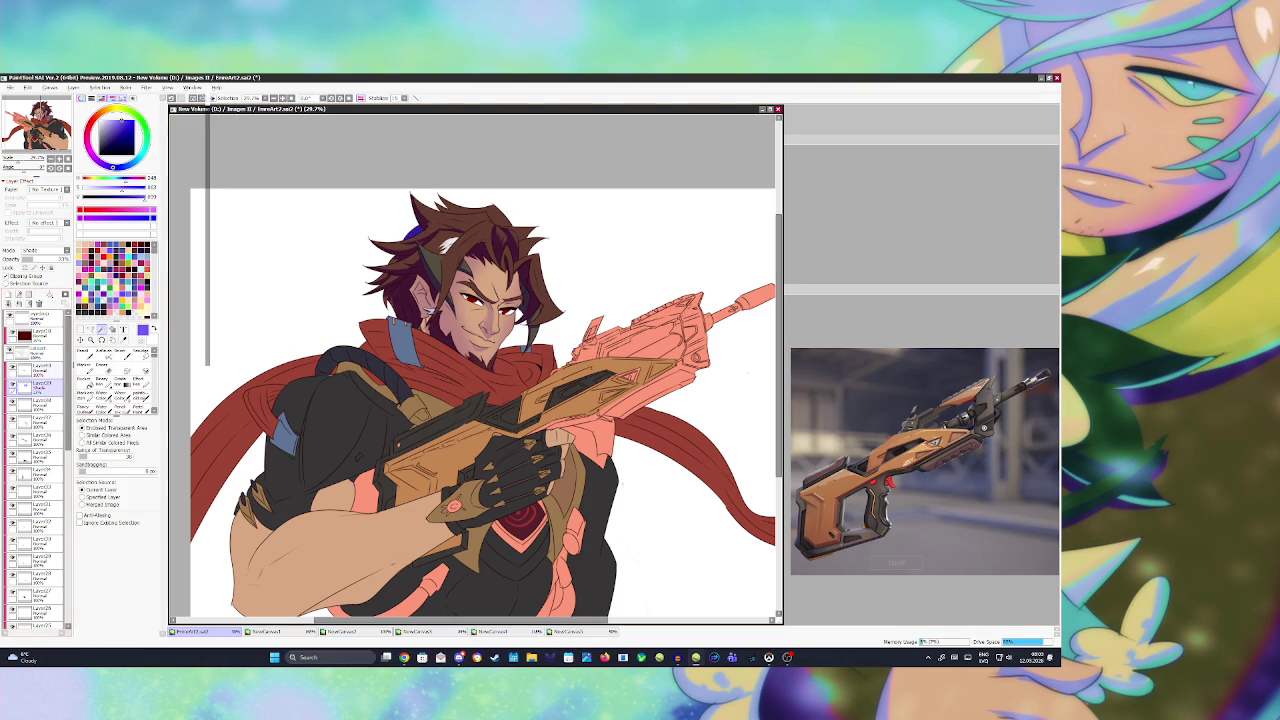
{"action": "left_click", "coordinate": [82, 350]}
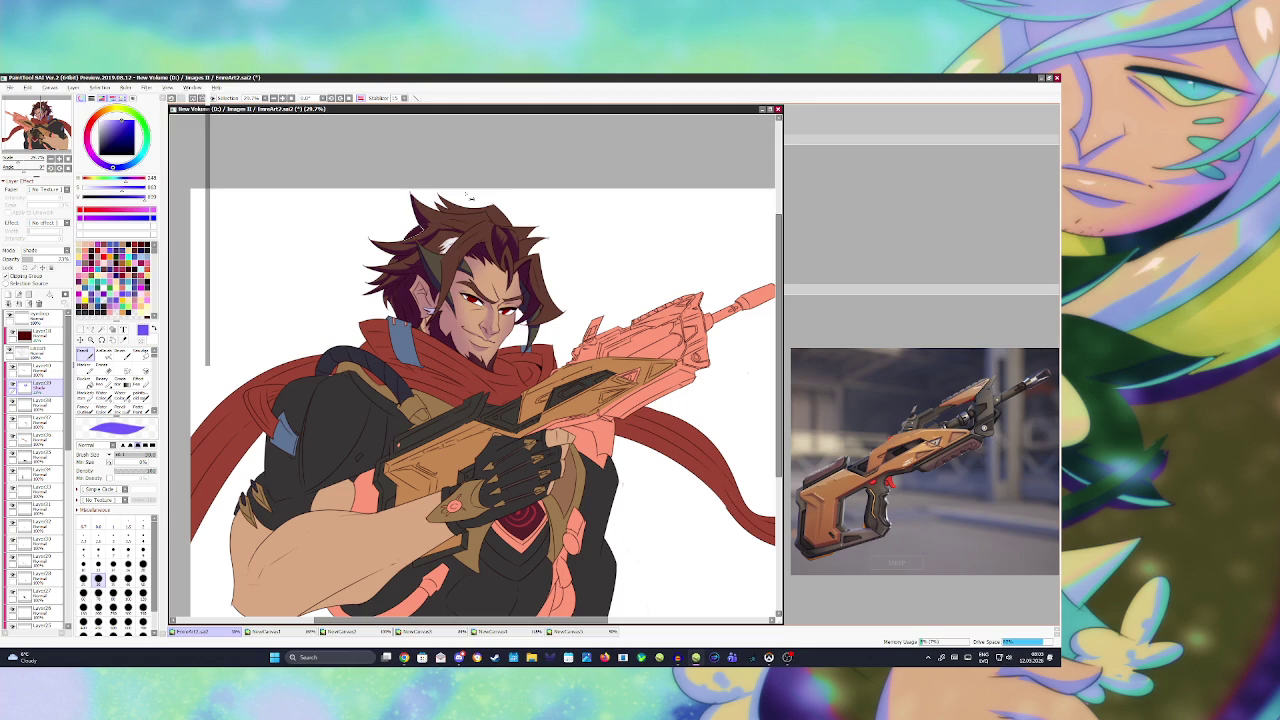
{"action": "key", "text": "ctrl+s"}
- Dab a small shading touch-up near the ear and save again
{"action": "left_click", "coordinate": [394, 298]}
{"action": "left_click_drag", "start_coordinate": [396, 297], "coordinate": [396, 305]}
{"action": "key", "text": "ctrl+s"}
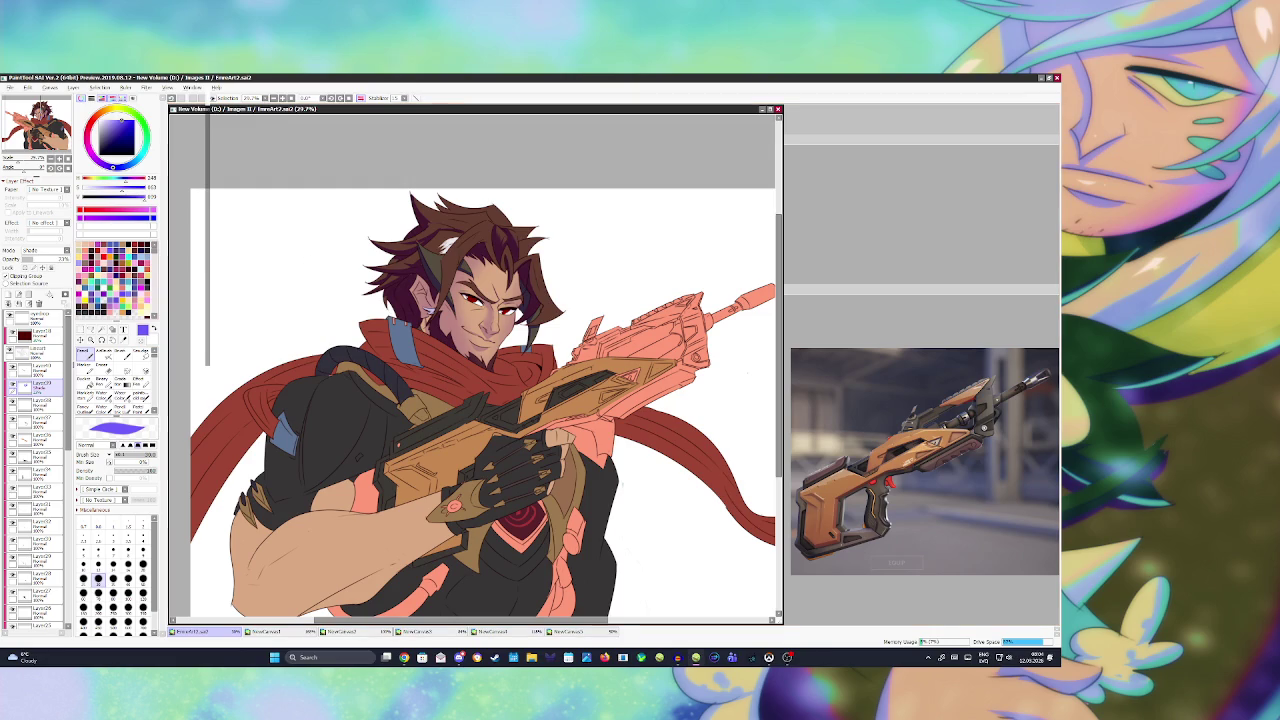
{"action": "key", "text": "alt+Tab"}
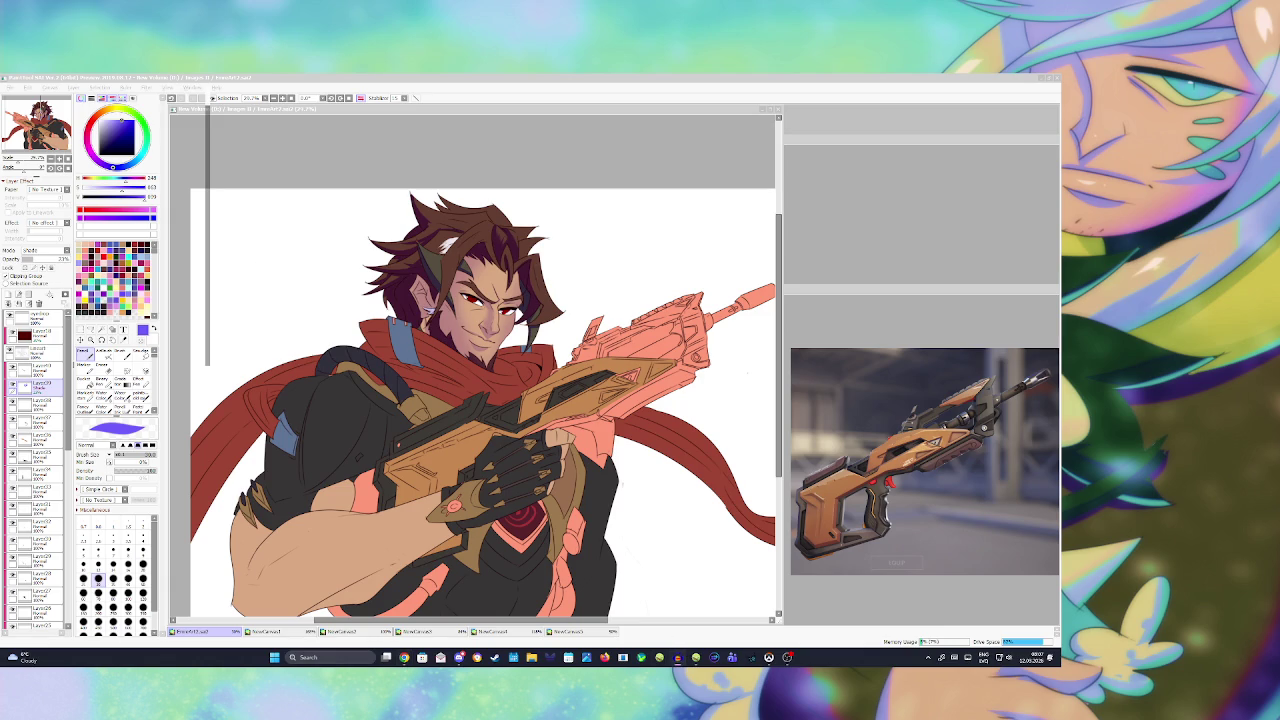
{"action": "scroll", "coordinate": [519, 325], "scroll_direction": "down", "scroll_amount": 2}
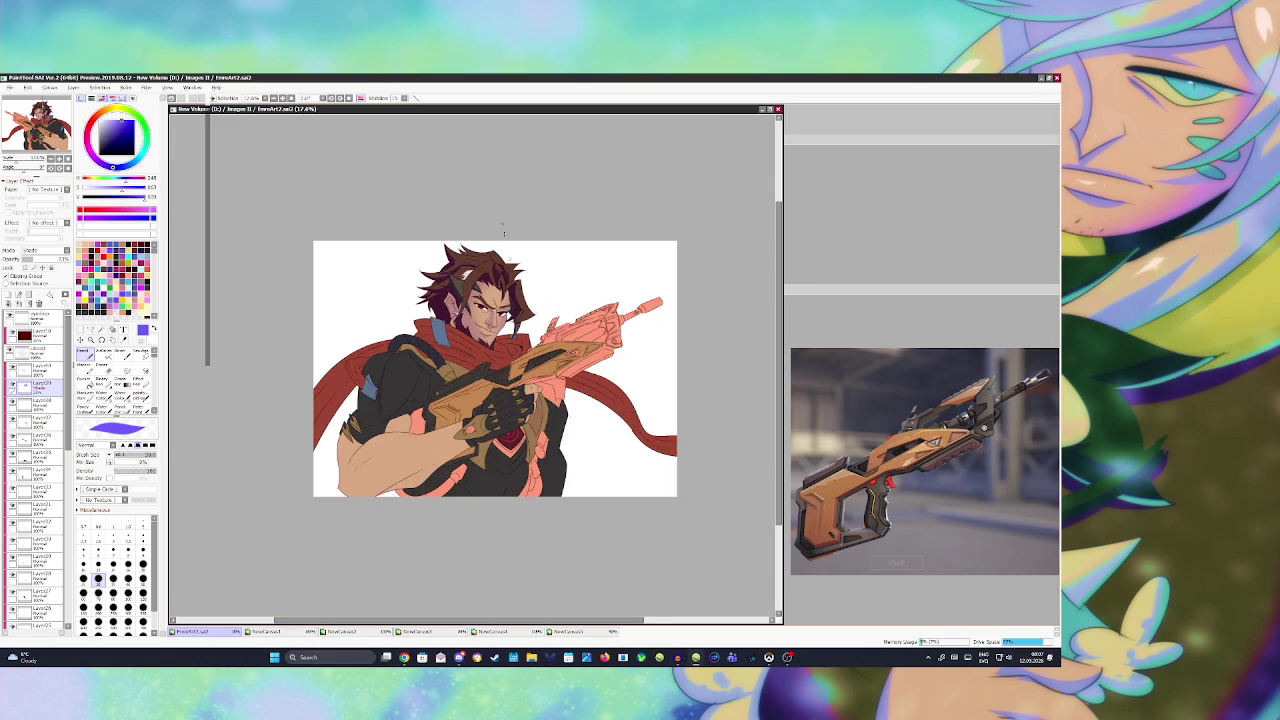
- Zoom in and pencil dark red shading on the scarf right of the collar
{"action": "scroll", "coordinate": [519, 325], "scroll_direction": "up", "scroll_amount": 1}
{"action": "scroll", "coordinate": [488, 355], "scroll_direction": "up", "scroll_amount": 1}
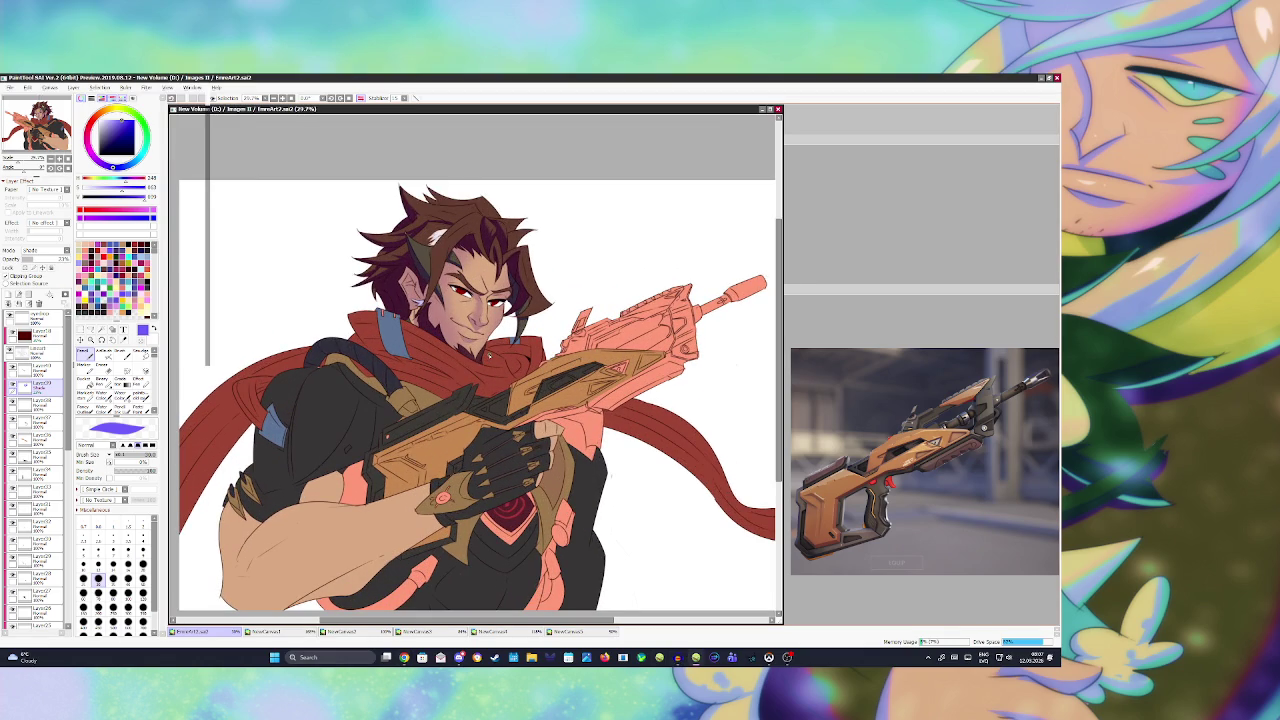
{"action": "key", "text": "a"}
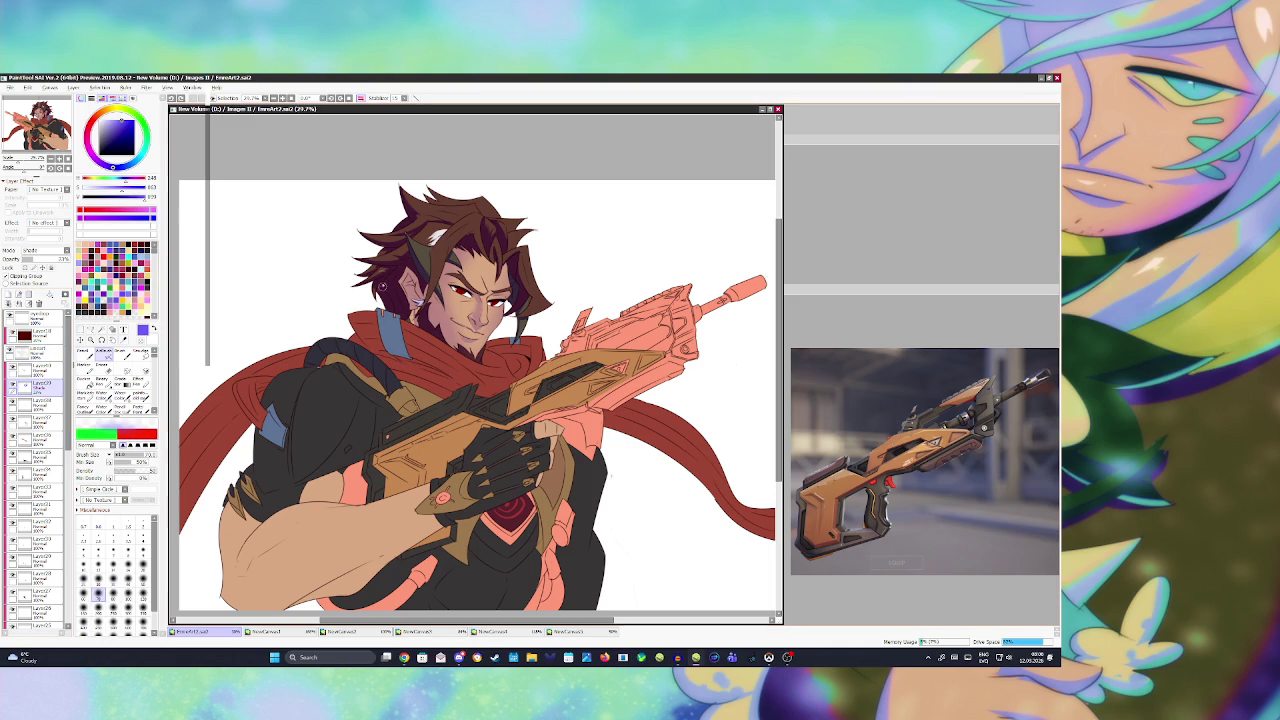
{"action": "key", "text": "n"}
{"action": "mouse_move", "coordinate": [399, 361]}
{"action": "left_mouse_down"}
{"action": "mouse_move", "coordinate": [446, 370]}
{"action": "mouse_move", "coordinate": [432, 364]}
{"action": "left_mouse_up"}
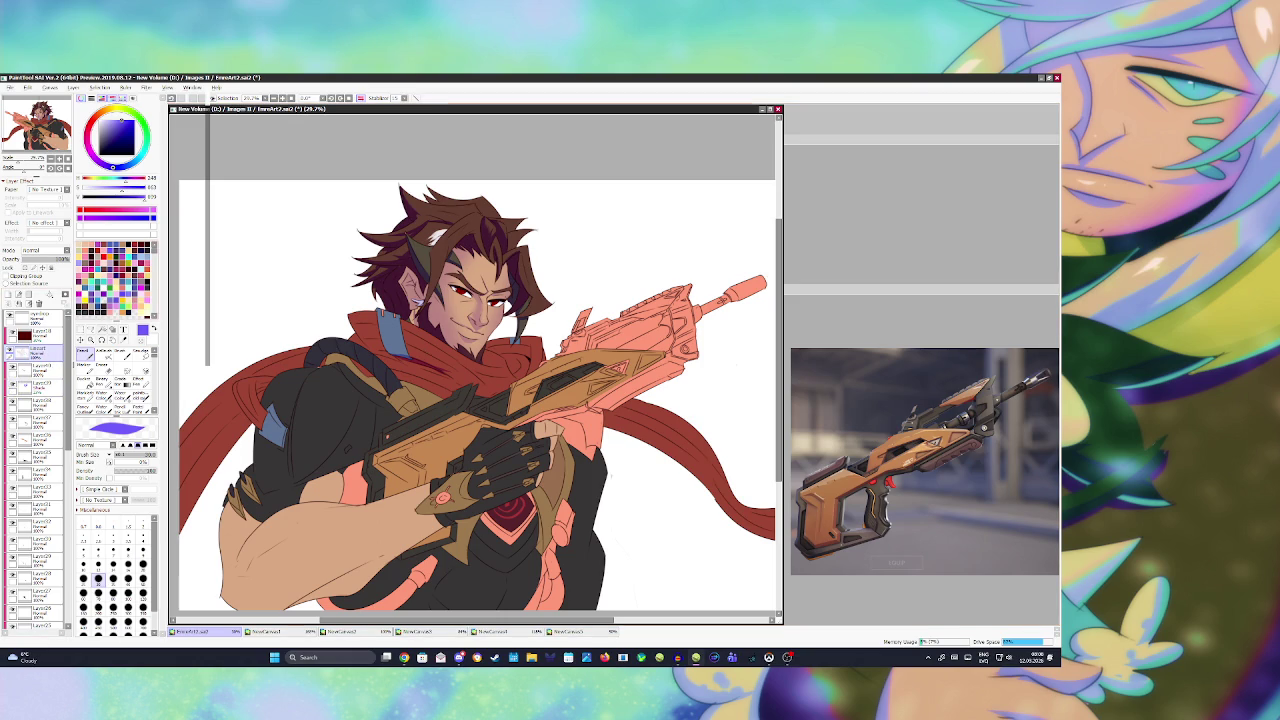
- Select the scarf by colour to confine the shading, paint inside it, then deselect
{"action": "key", "text": "w"}
{"action": "left_click", "coordinate": [505, 358]}
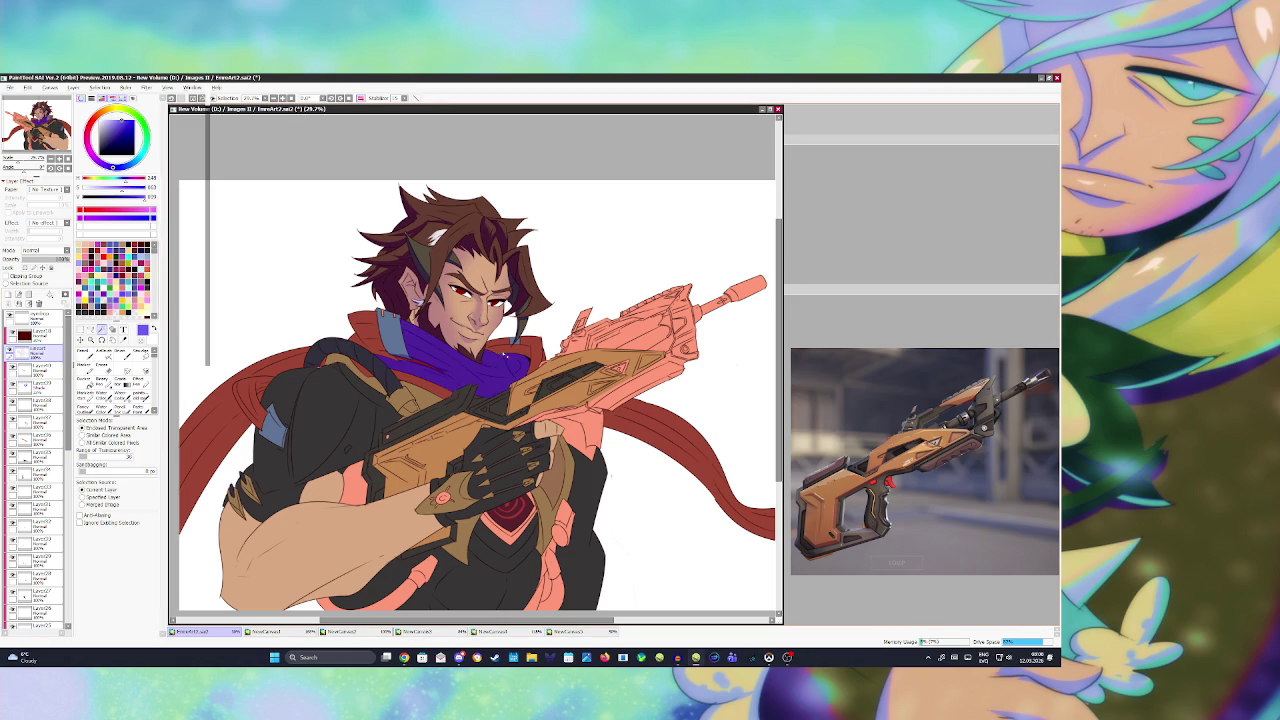
{"action": "key", "text": "b"}
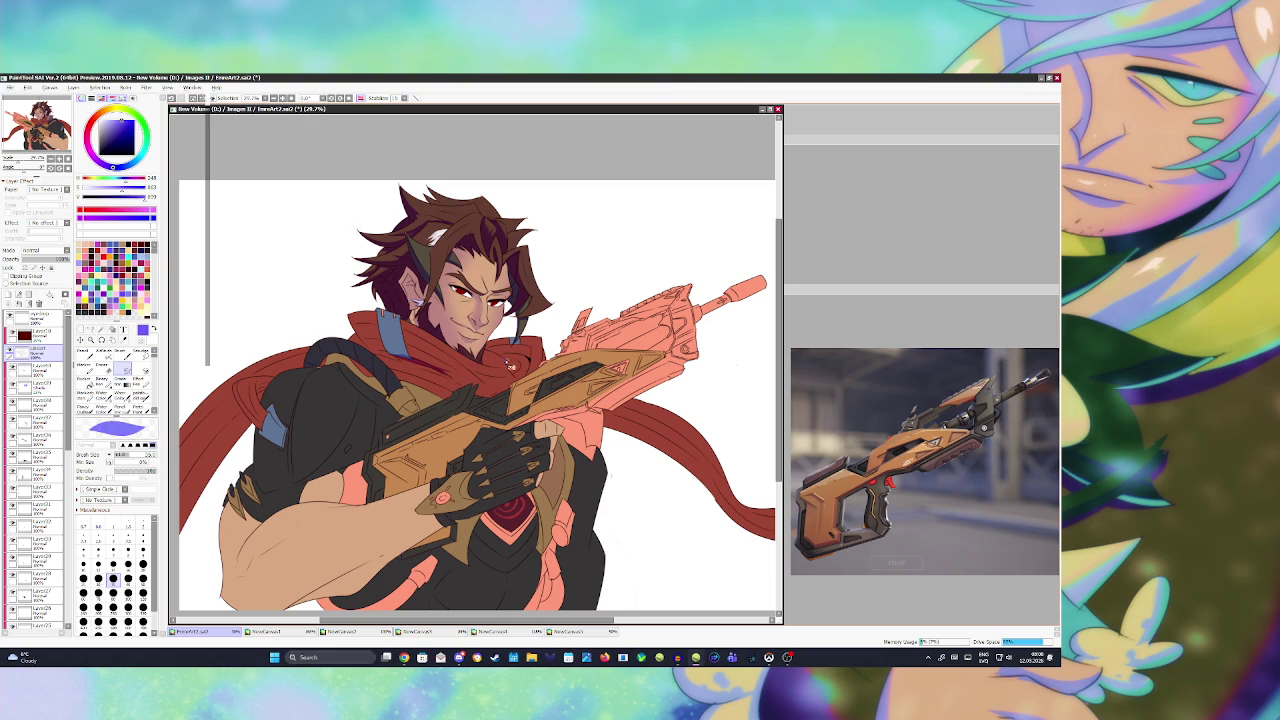
{"action": "key", "text": "w"}
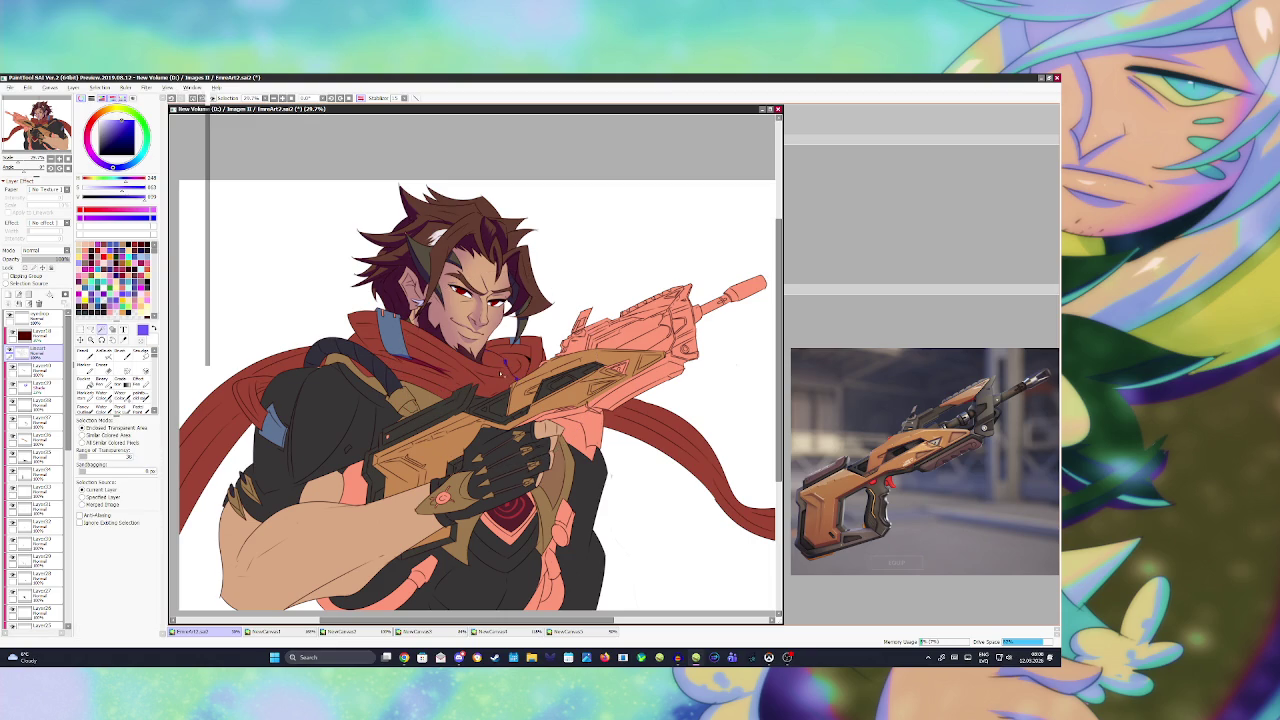
{"action": "left_click", "coordinate": [503, 372]}
{"action": "left_click", "coordinate": [40, 387]}
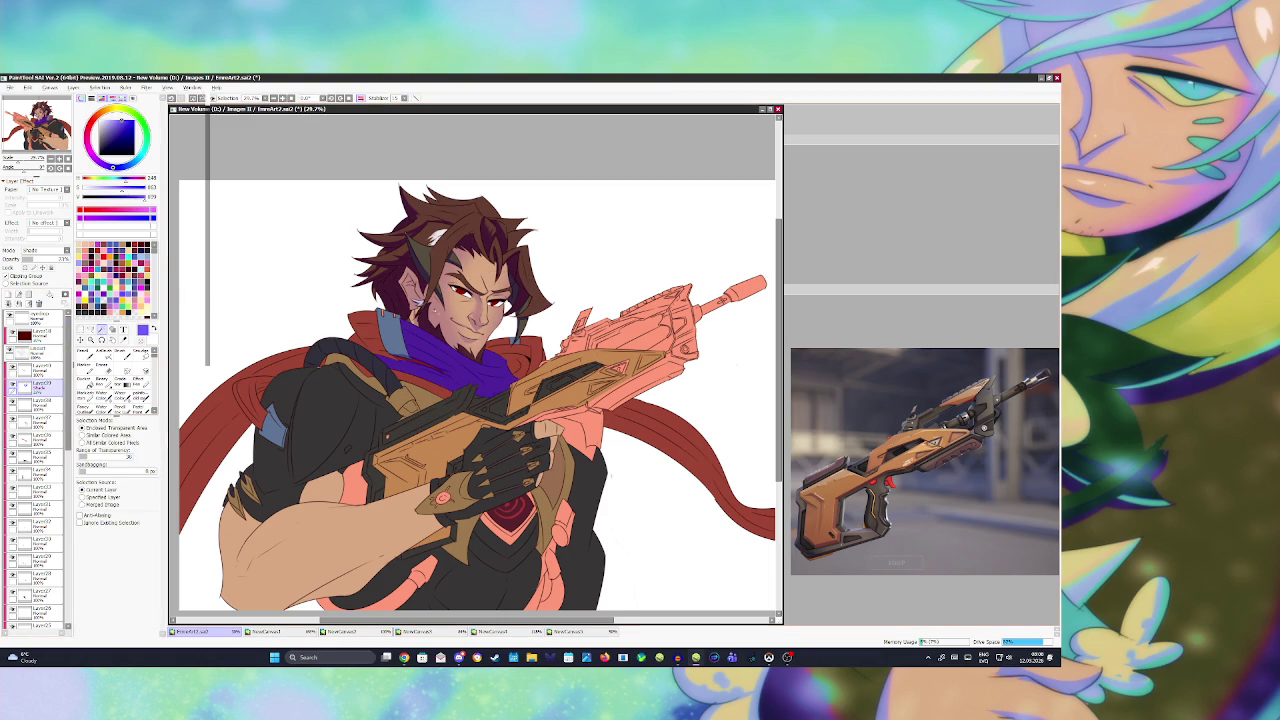
{"action": "key", "text": "n"}
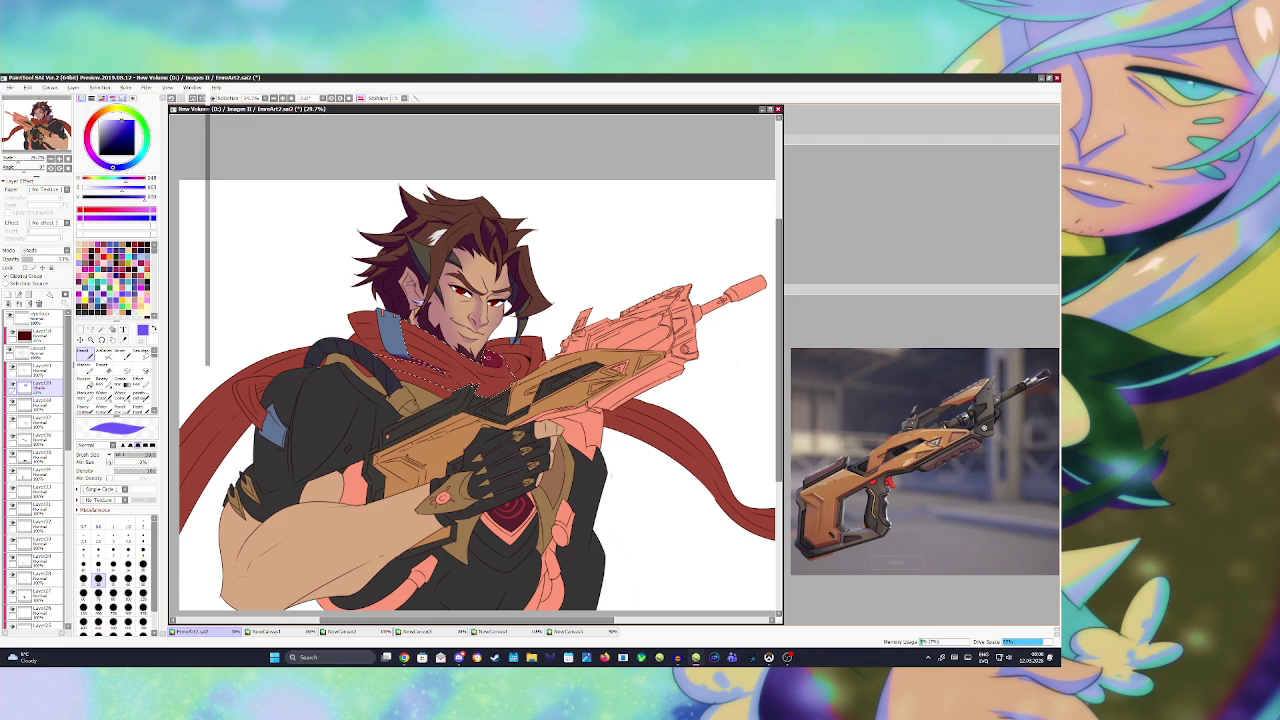
{"action": "key", "text": "ctrl+d"}
- Select the neck part of the scarf and shade it dark red on the shade layer
{"action": "left_click", "coordinate": [35, 350]}
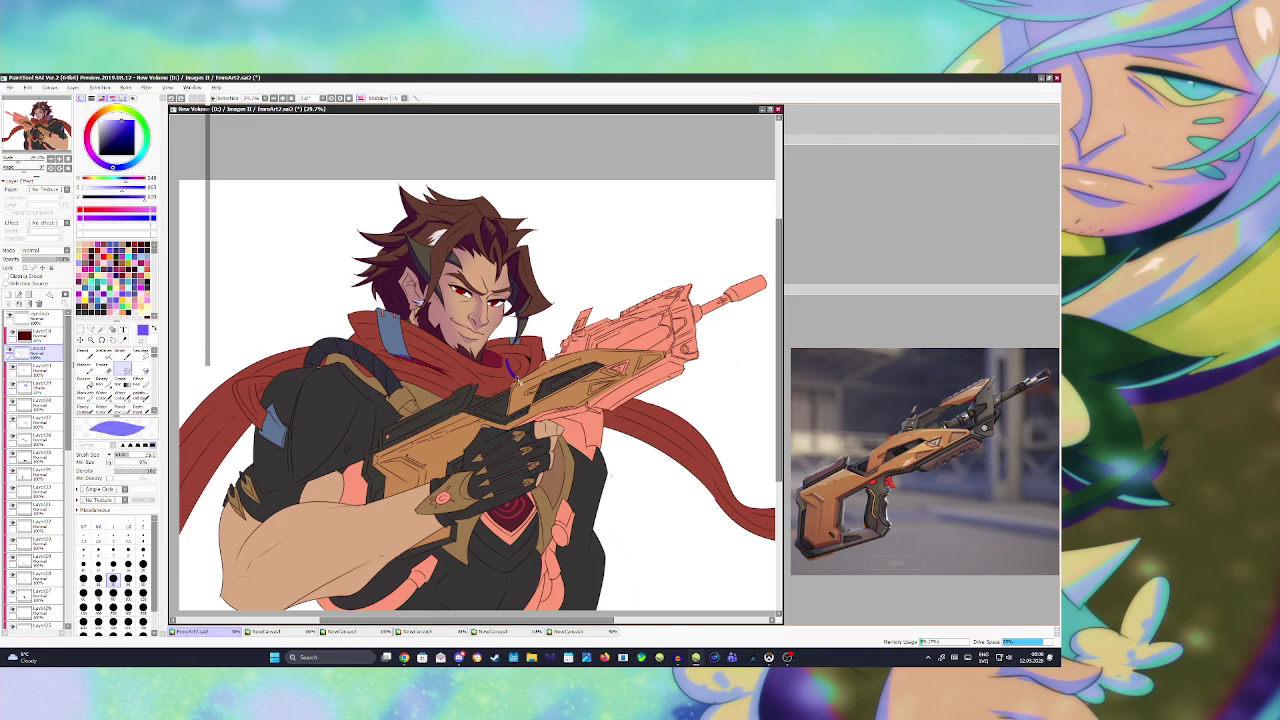
{"action": "key", "text": "w"}
{"action": "left_click", "coordinate": [516, 366]}
{"action": "left_click", "coordinate": [35, 386]}
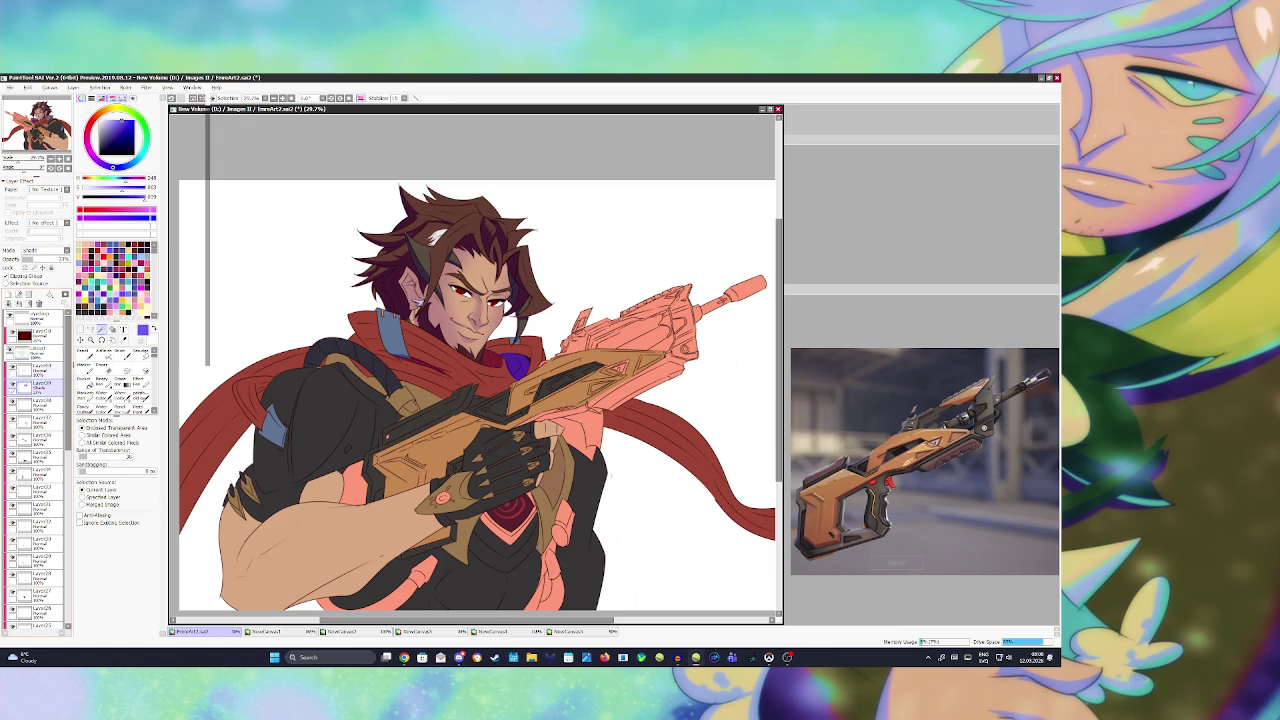
{"action": "key", "text": "b"}
{"action": "mouse_move", "coordinate": [500, 354]}
{"action": "left_mouse_down"}
{"action": "mouse_move", "coordinate": [526, 368]}
{"action": "mouse_move", "coordinate": [514, 376]}
{"action": "mouse_move", "coordinate": [528, 366]}
{"action": "mouse_move", "coordinate": [538, 380]}
{"action": "left_mouse_up"}
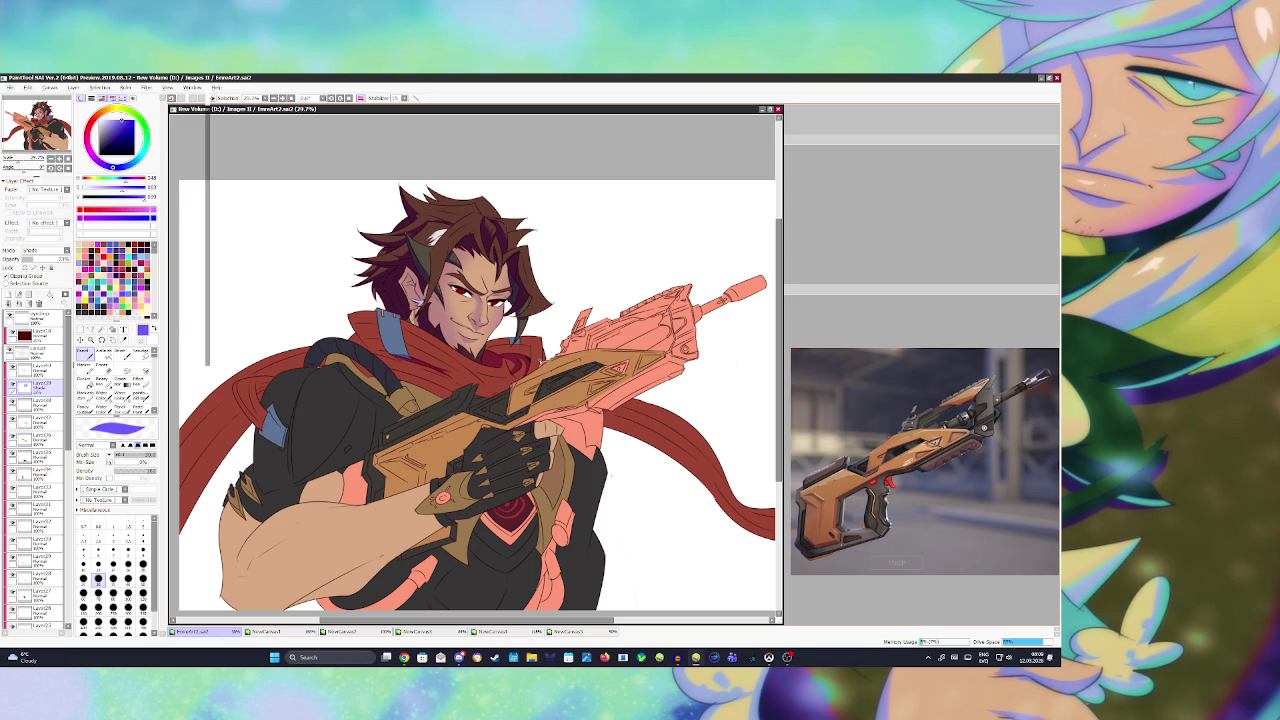
- Reselect the scarf and neck region, darken its shading further, and deselect
{"action": "left_click", "coordinate": [38, 352]}
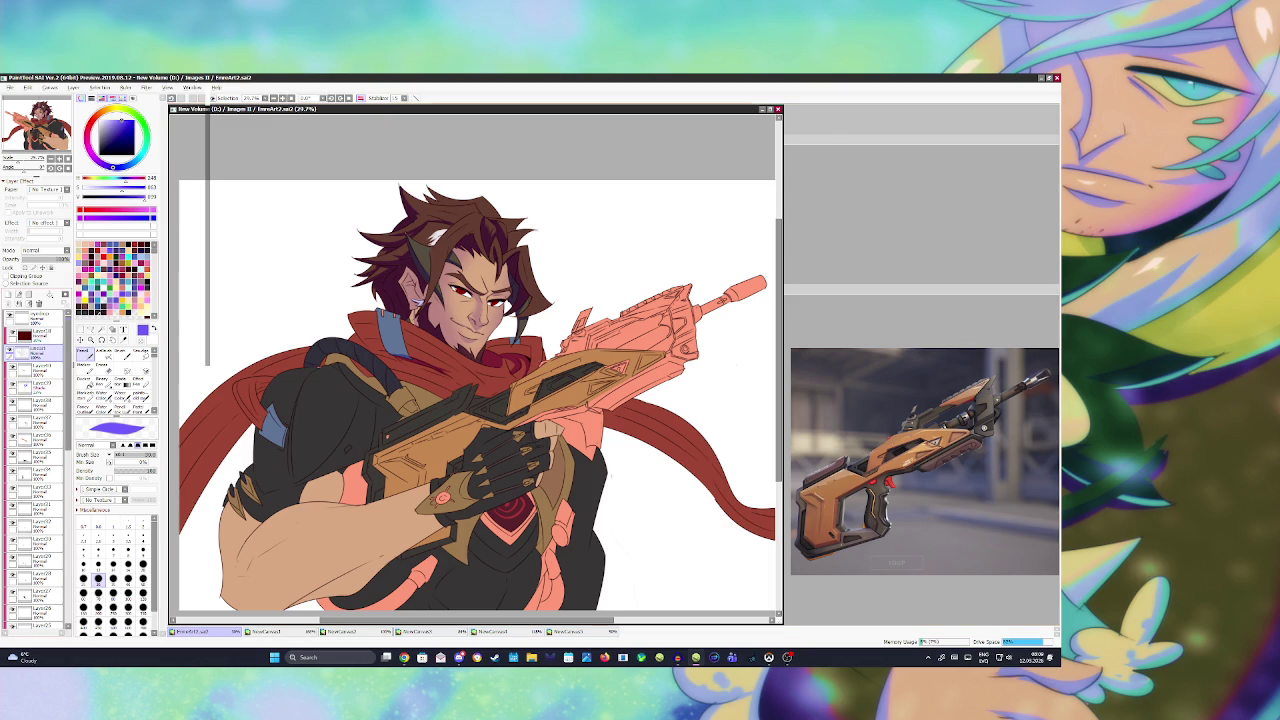
{"action": "left_click", "coordinate": [101, 329]}
{"action": "left_click", "coordinate": [524, 346]}
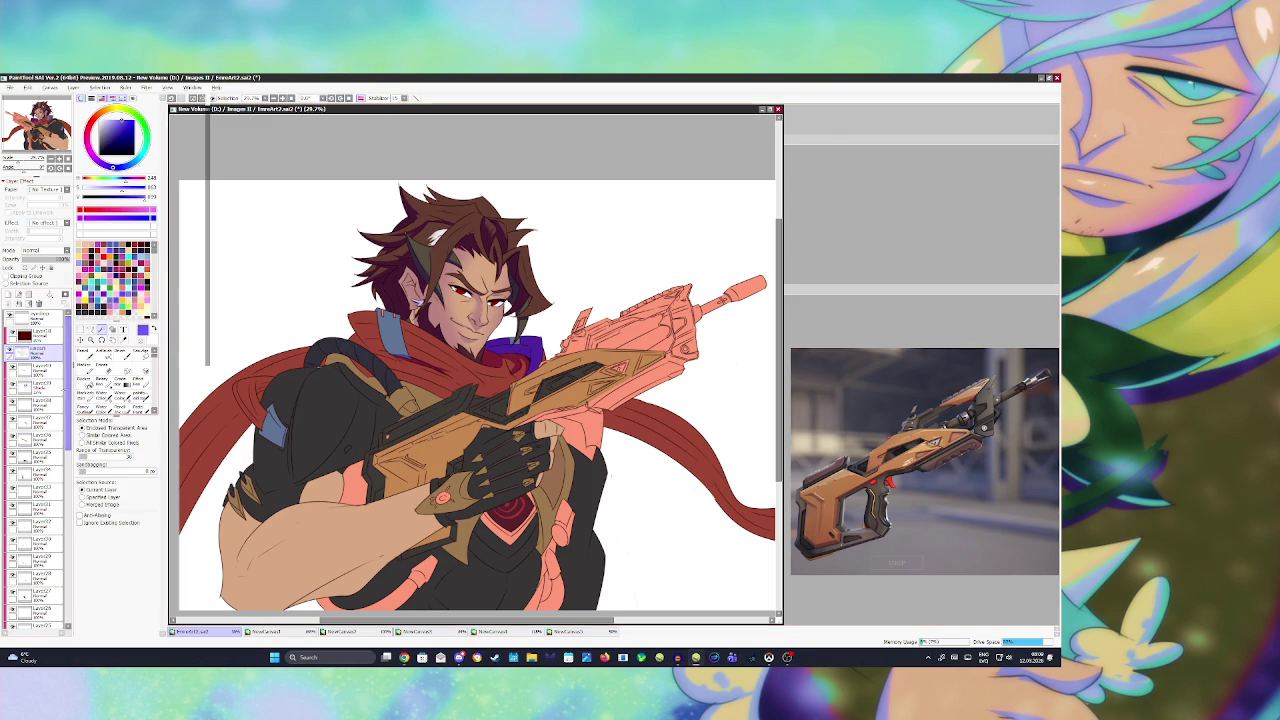
{"action": "left_click", "coordinate": [38, 383]}
{"action": "key", "text": "n"}
{"action": "mouse_move", "coordinate": [482, 342]}
{"action": "left_mouse_down"}
{"action": "mouse_move", "coordinate": [530, 376]}
{"action": "mouse_move", "coordinate": [505, 355]}
{"action": "mouse_move", "coordinate": [522, 368]}
{"action": "mouse_move", "coordinate": [524, 332]}
{"action": "mouse_move", "coordinate": [516, 366]}
{"action": "mouse_move", "coordinate": [536, 374]}
{"action": "left_mouse_up"}
{"action": "key", "text": "ctrl+d"}
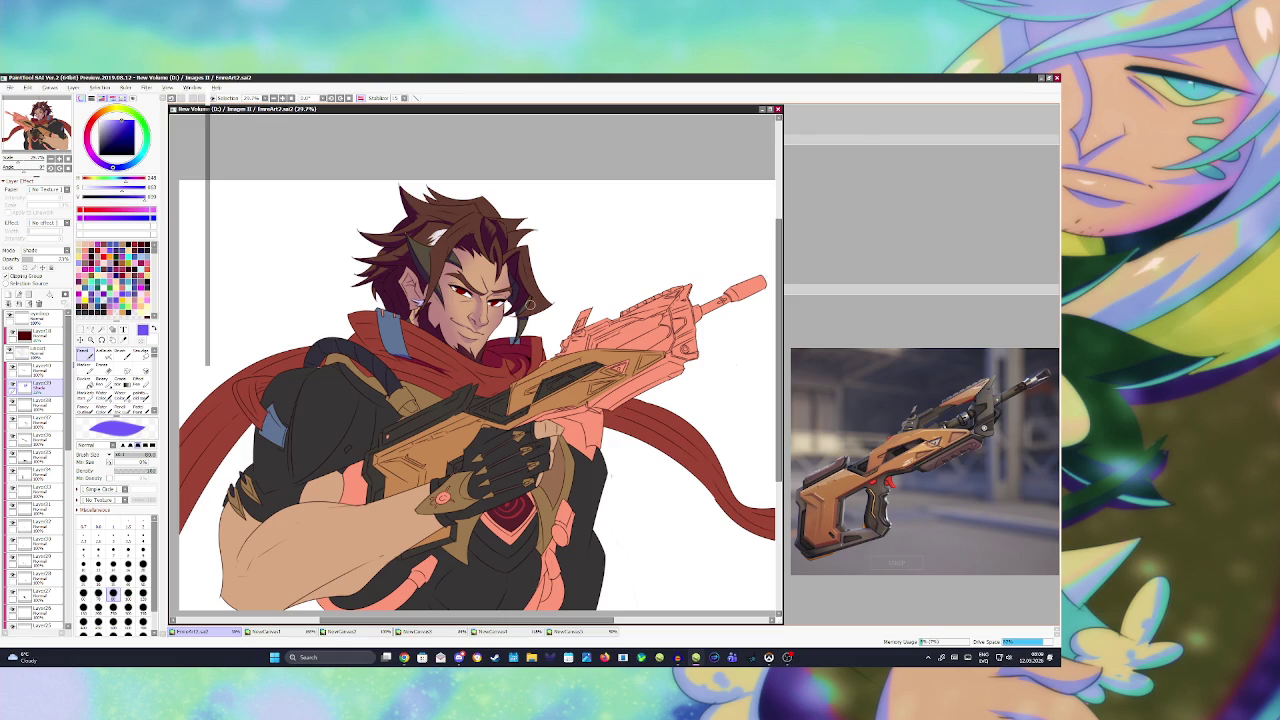
- Try selecting the neck scarf on Lineart, drop the oversized selection, and return to Layer39
{"action": "key", "text": "e"}
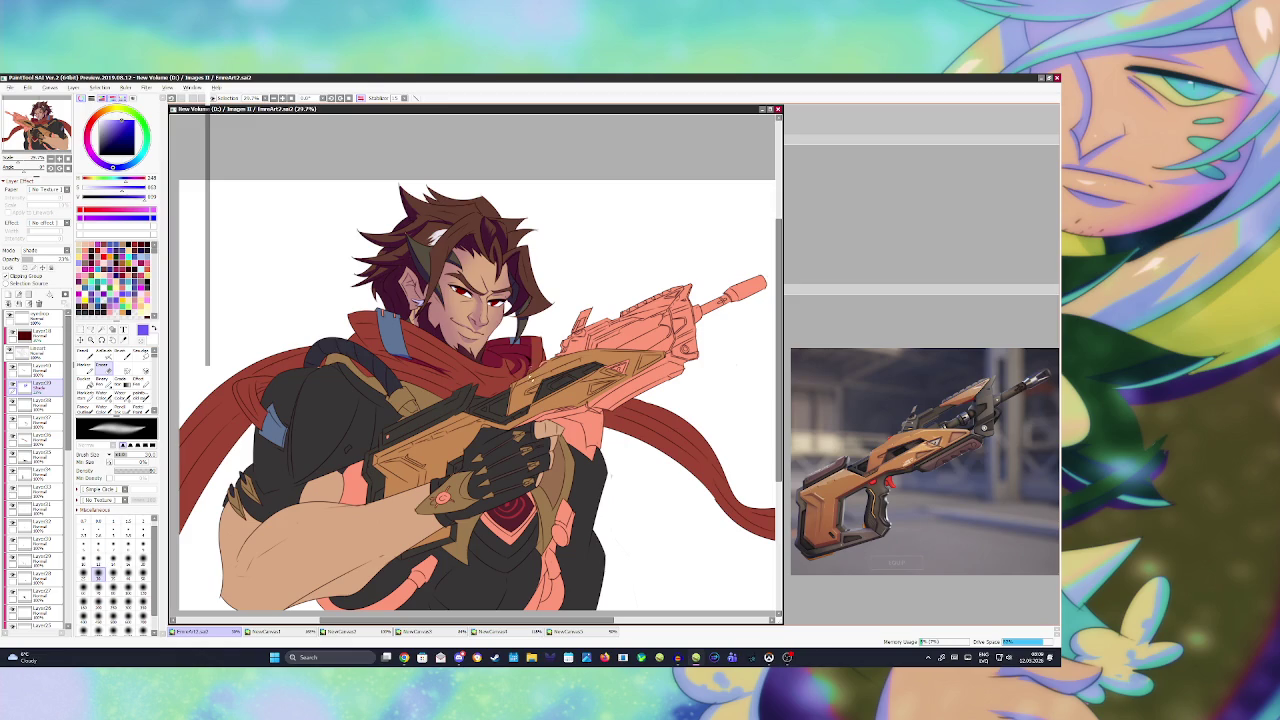
{"action": "left_click", "coordinate": [40, 352]}
{"action": "left_click", "coordinate": [100, 328]}
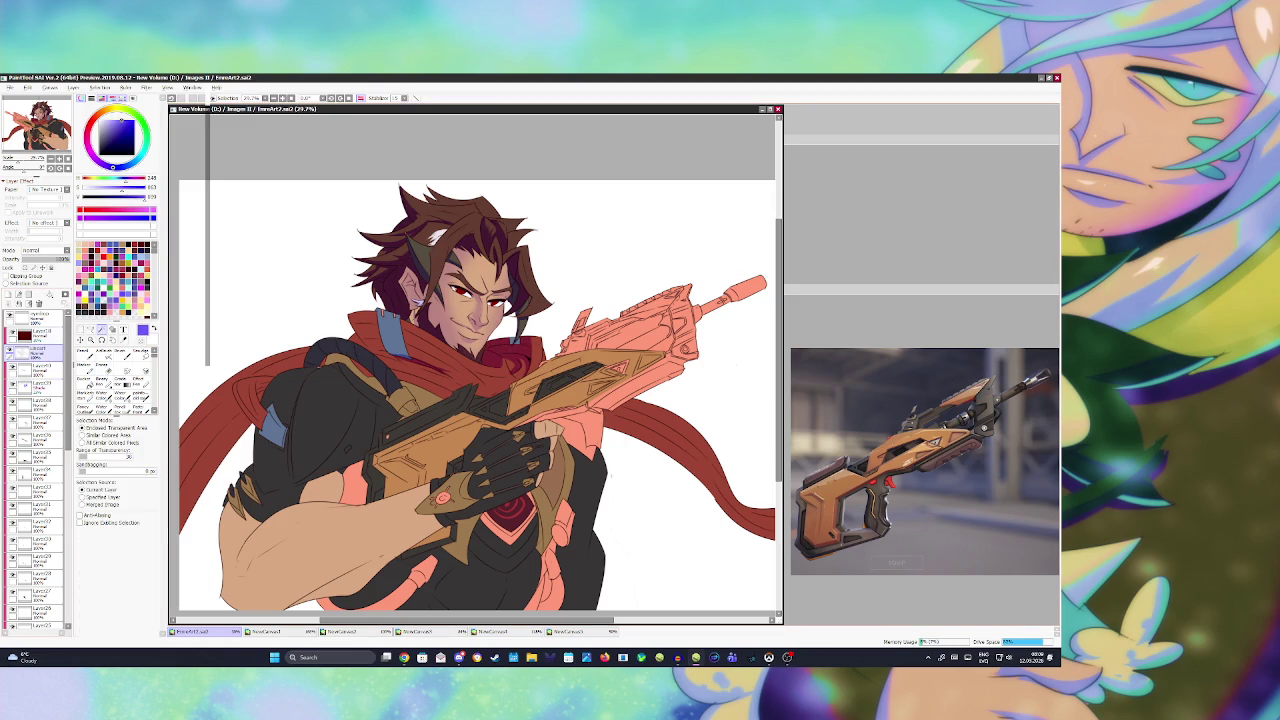
{"action": "left_click", "coordinate": [431, 342]}
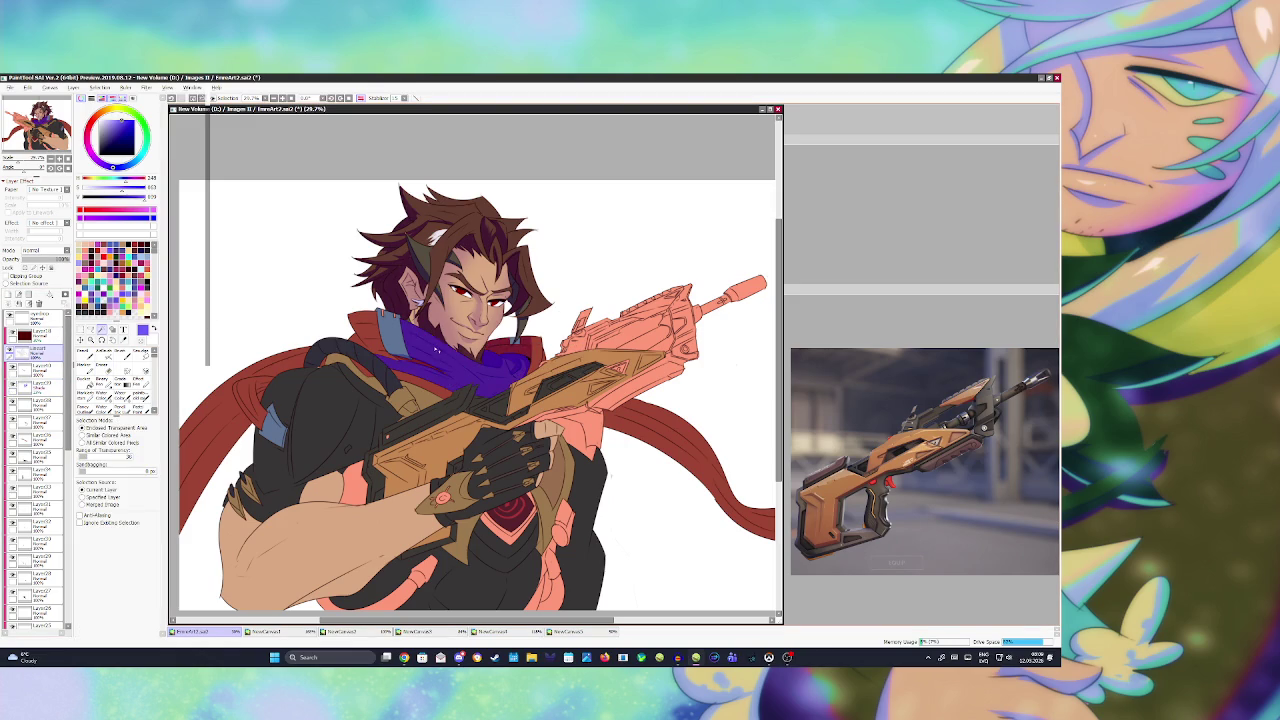
{"action": "key", "text": "ctrl+d"}
{"action": "left_click", "coordinate": [425, 382]}
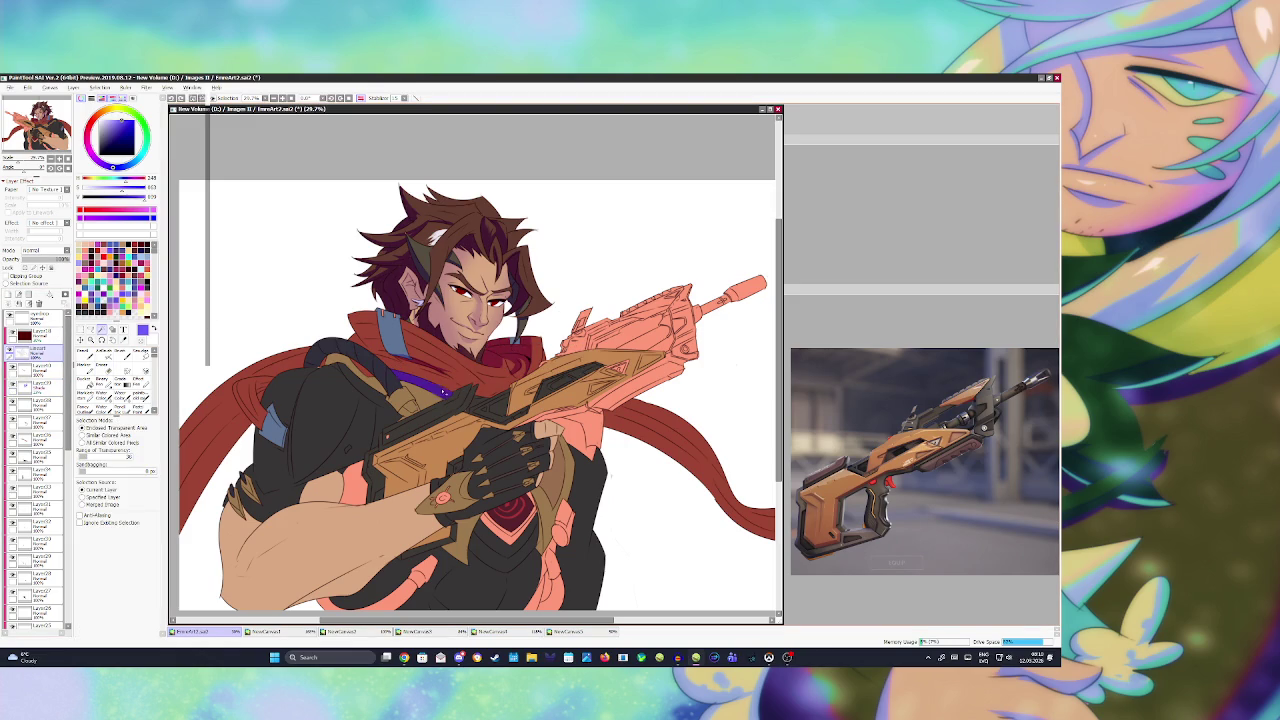
{"action": "left_click", "coordinate": [40, 385]}
{"action": "left_click", "coordinate": [82, 351]}
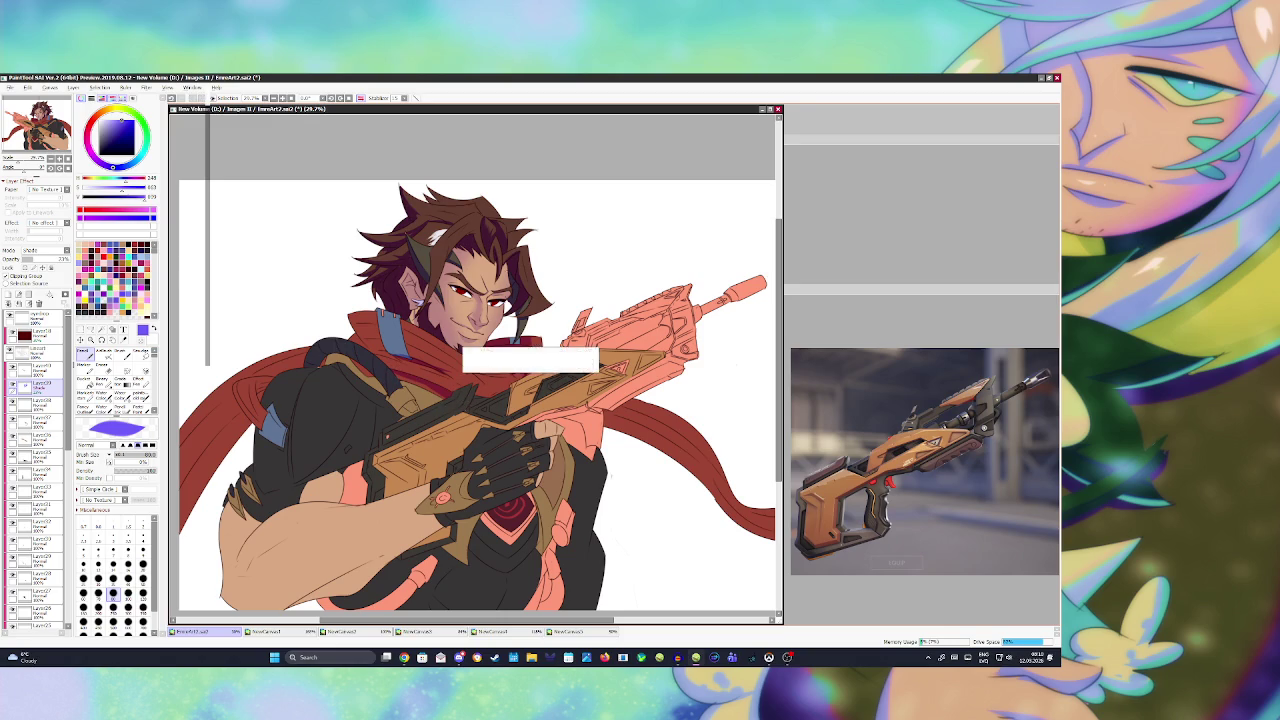
- Reselect the neck scarf, shade it deeper red on Layer39, deselect, and save
{"action": "left_click", "coordinate": [40, 351]}
{"action": "left_click", "coordinate": [97, 329]}
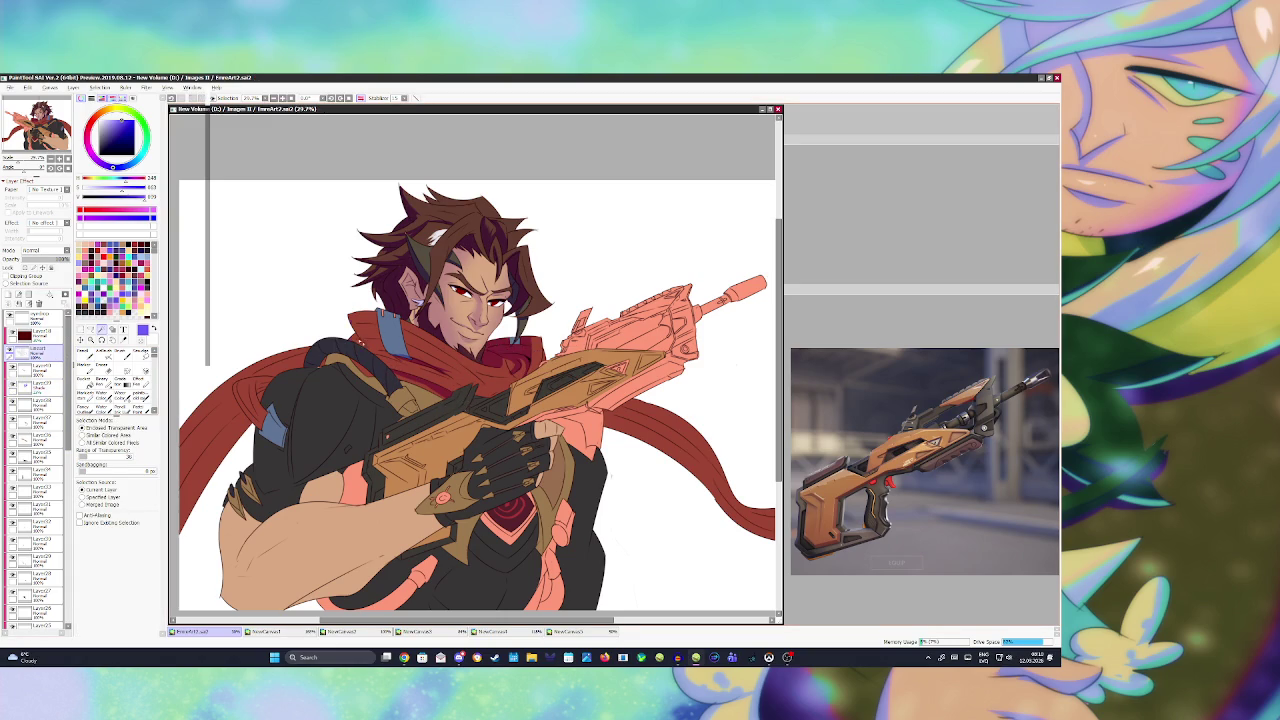
{"action": "left_click", "coordinate": [365, 332]}
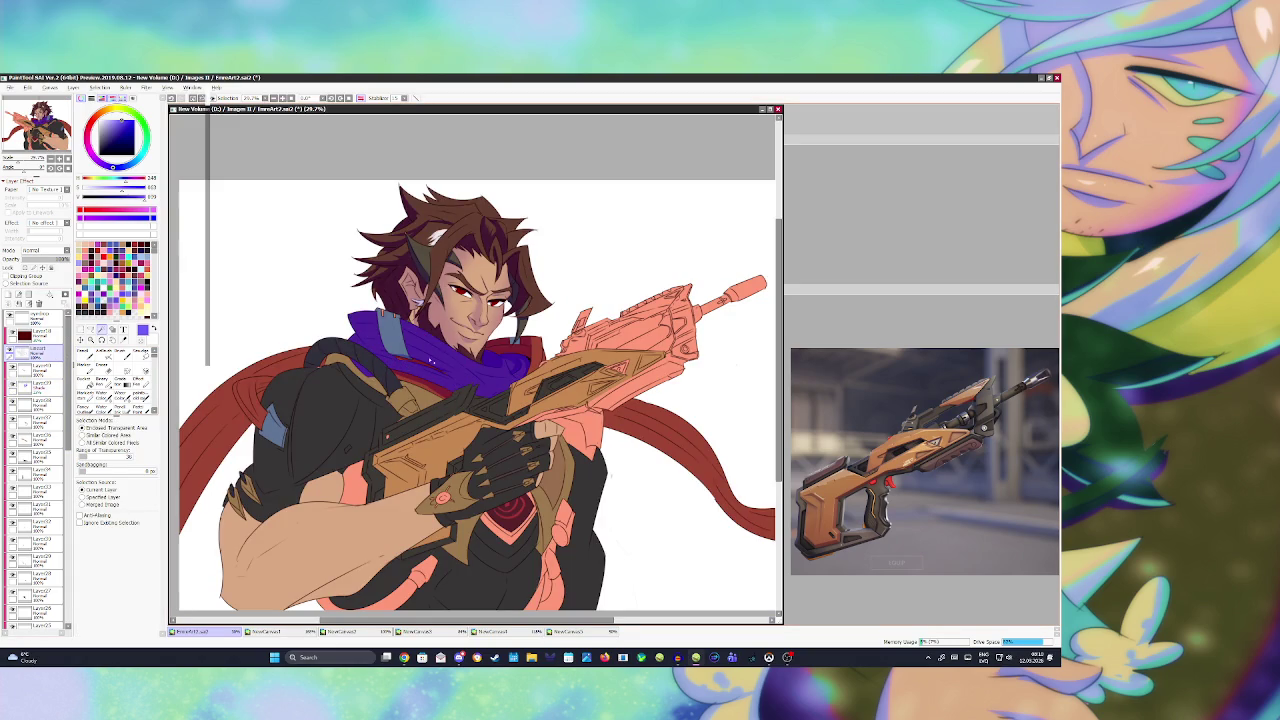
{"action": "left_click", "coordinate": [40, 387]}
{"action": "left_click", "coordinate": [82, 351]}
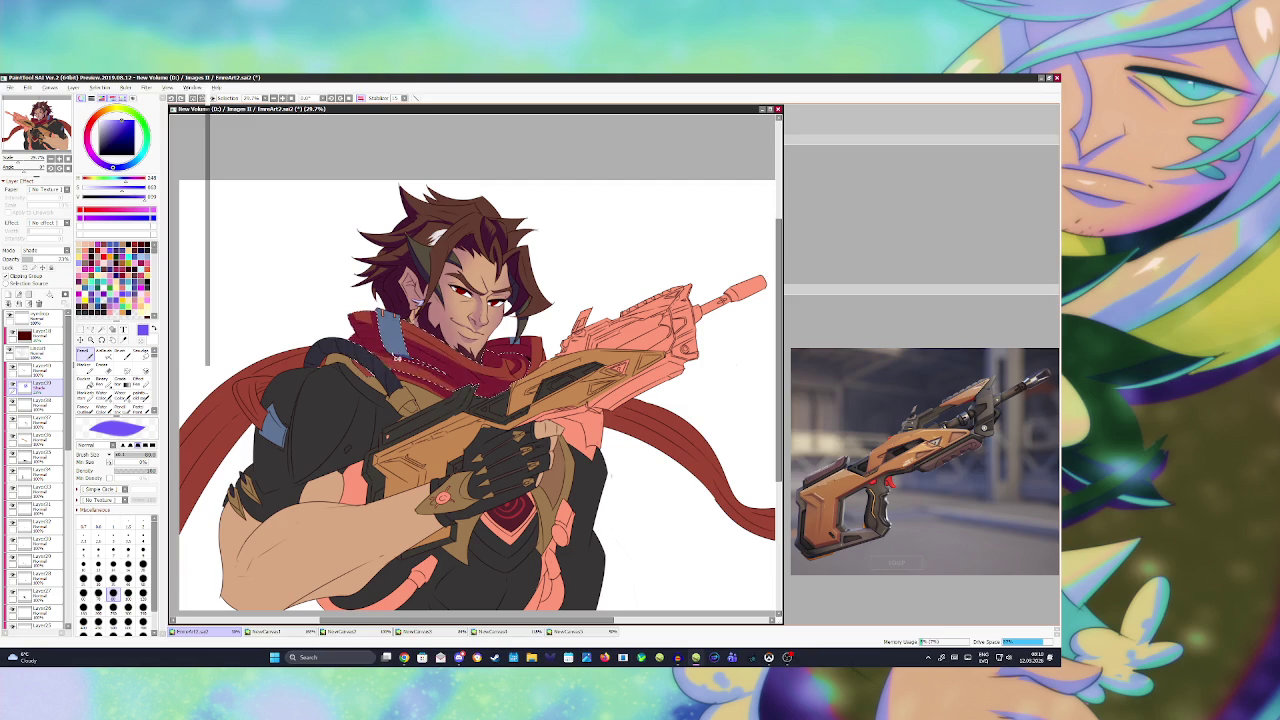
{"action": "key", "text": "ctrl+d"}
{"action": "key", "text": "ctrl+s"}
{"action": "scroll", "coordinate": [485, 350], "scroll_direction": "down", "scroll_amount": 1}
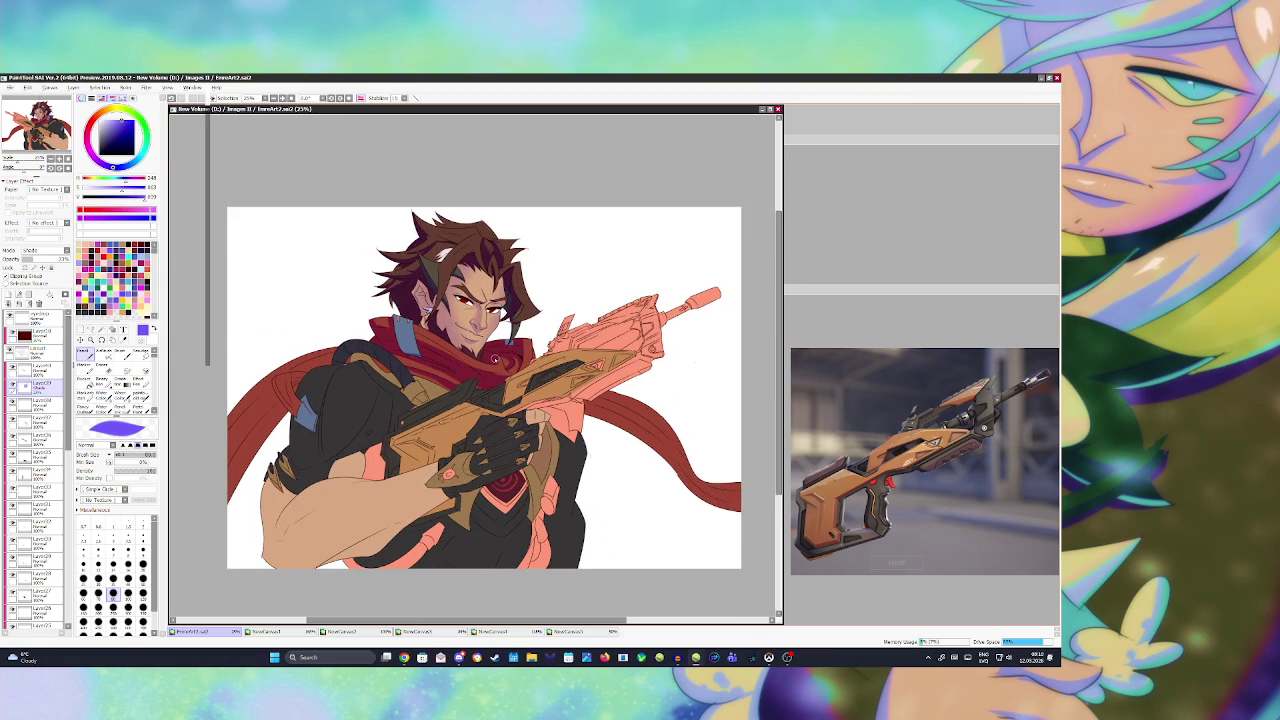
- Shade the scarf's left trailing end maroon on the clipped layer, deselect, and save
{"action": "key", "text": "e"}
{"action": "left_click", "coordinate": [508, 362]}
{"action": "left_click", "coordinate": [35, 352]}
{"action": "left_click", "coordinate": [100, 329]}
{"action": "left_click", "coordinate": [280, 400]}
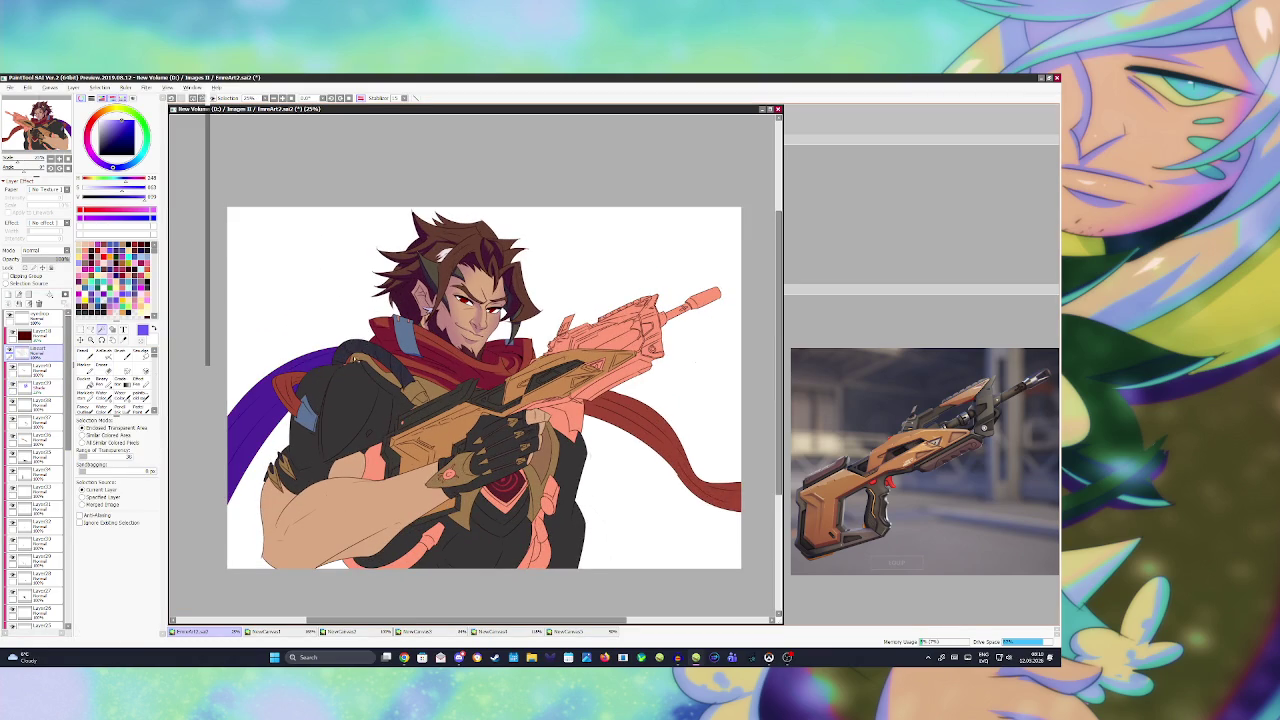
{"action": "left_click", "coordinate": [35, 387]}
{"action": "key", "text": "b"}
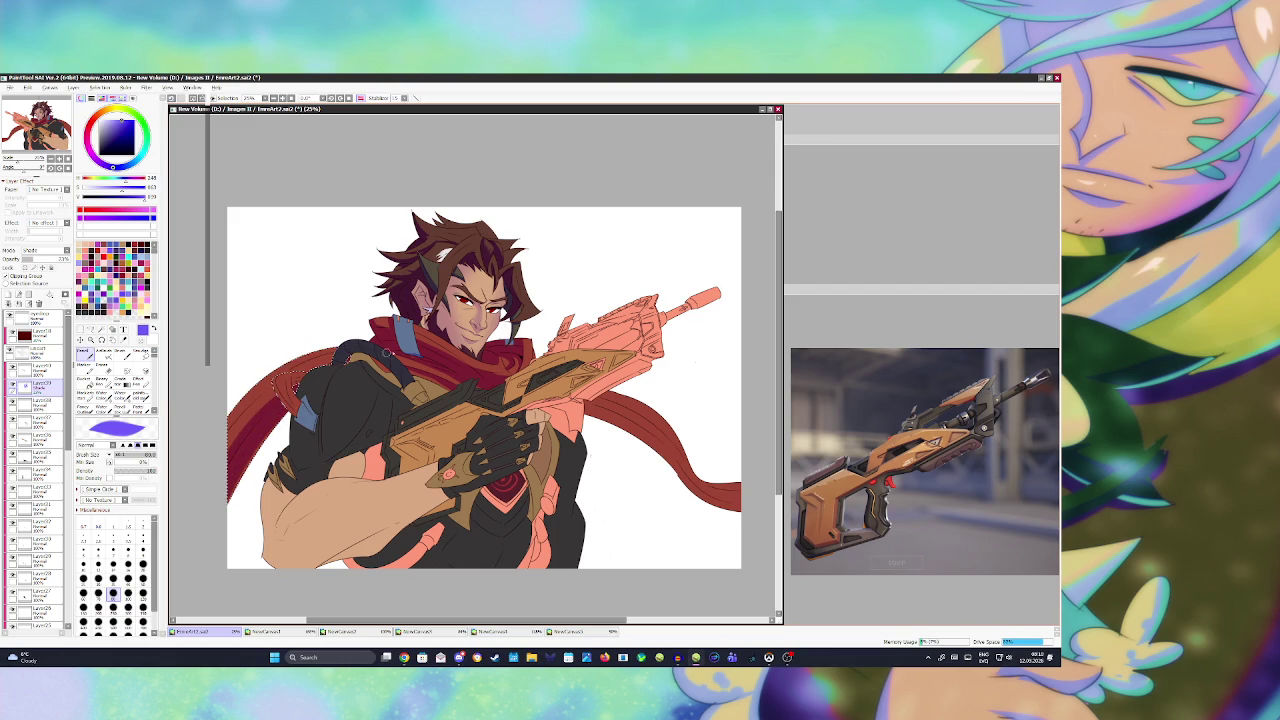
{"action": "key", "text": "ctrl+d"}
{"action": "key", "text": "ctrl+s"}
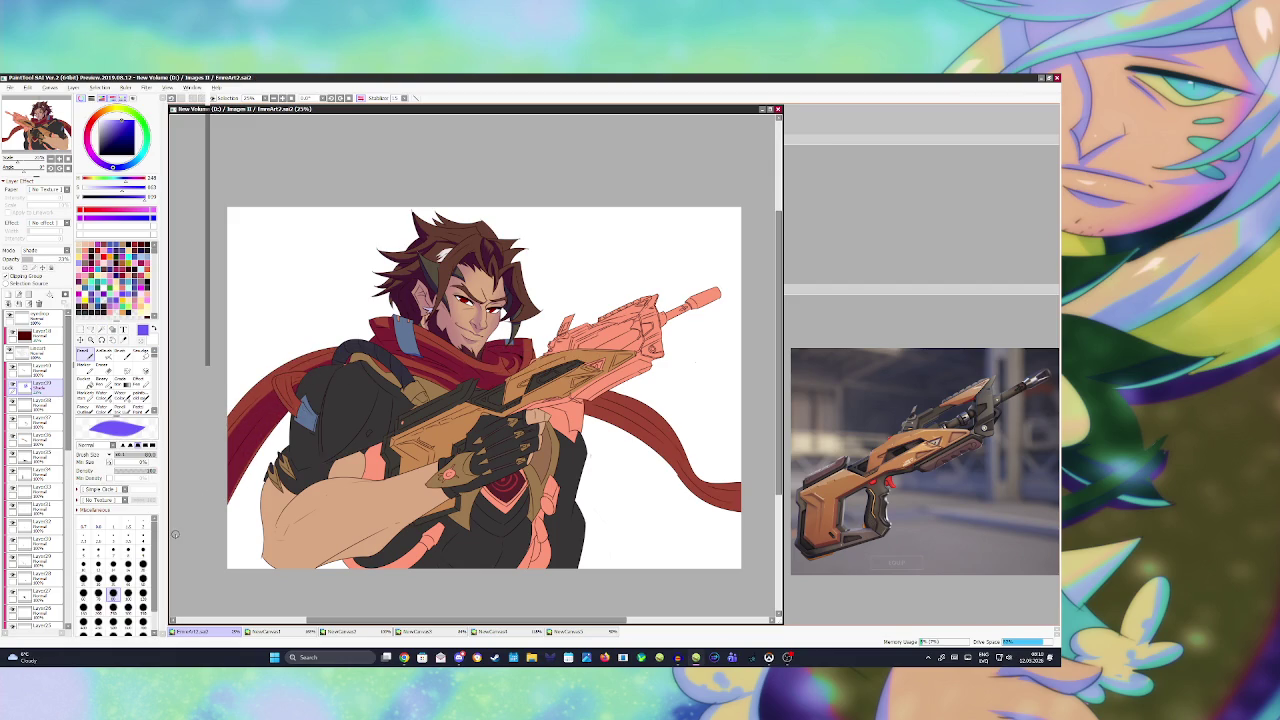
- Shade the lower tip of the scarf's right trailing end darker, deselect, and save
{"action": "left_click", "coordinate": [38, 352]}
{"action": "left_click", "coordinate": [102, 329]}
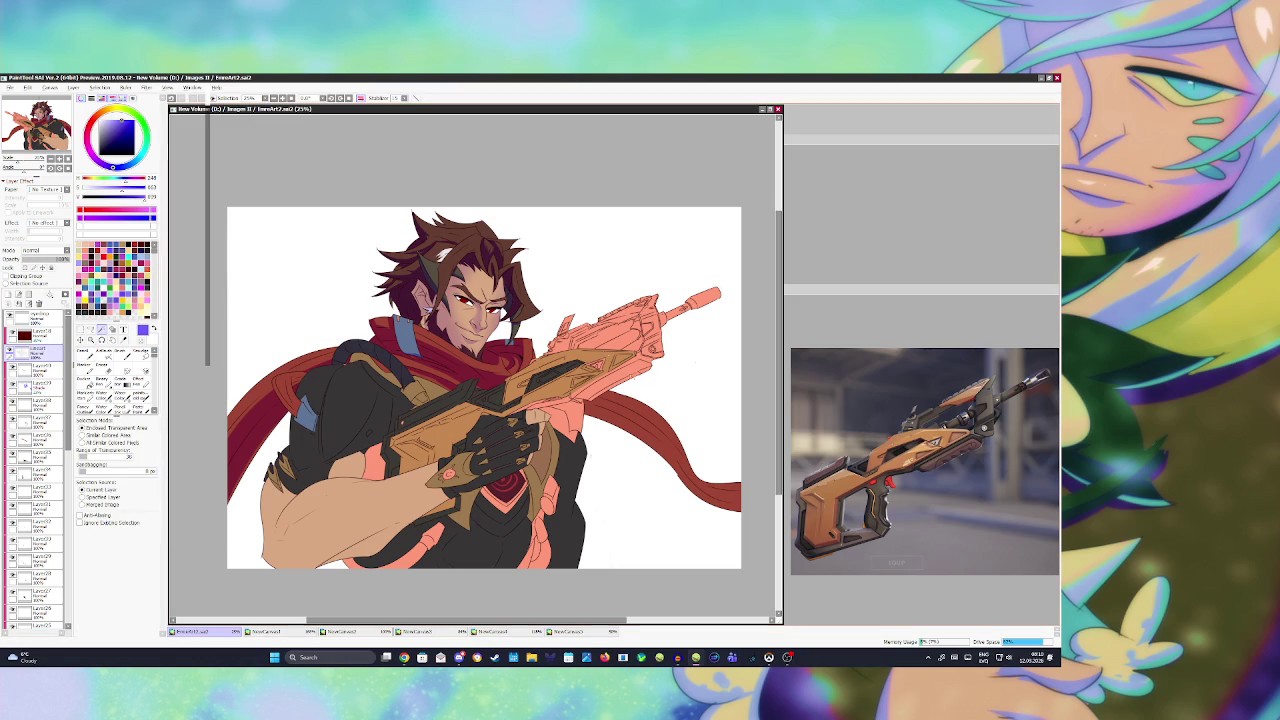
{"action": "left_click", "coordinate": [680, 470]}
{"action": "left_click", "coordinate": [38, 387]}
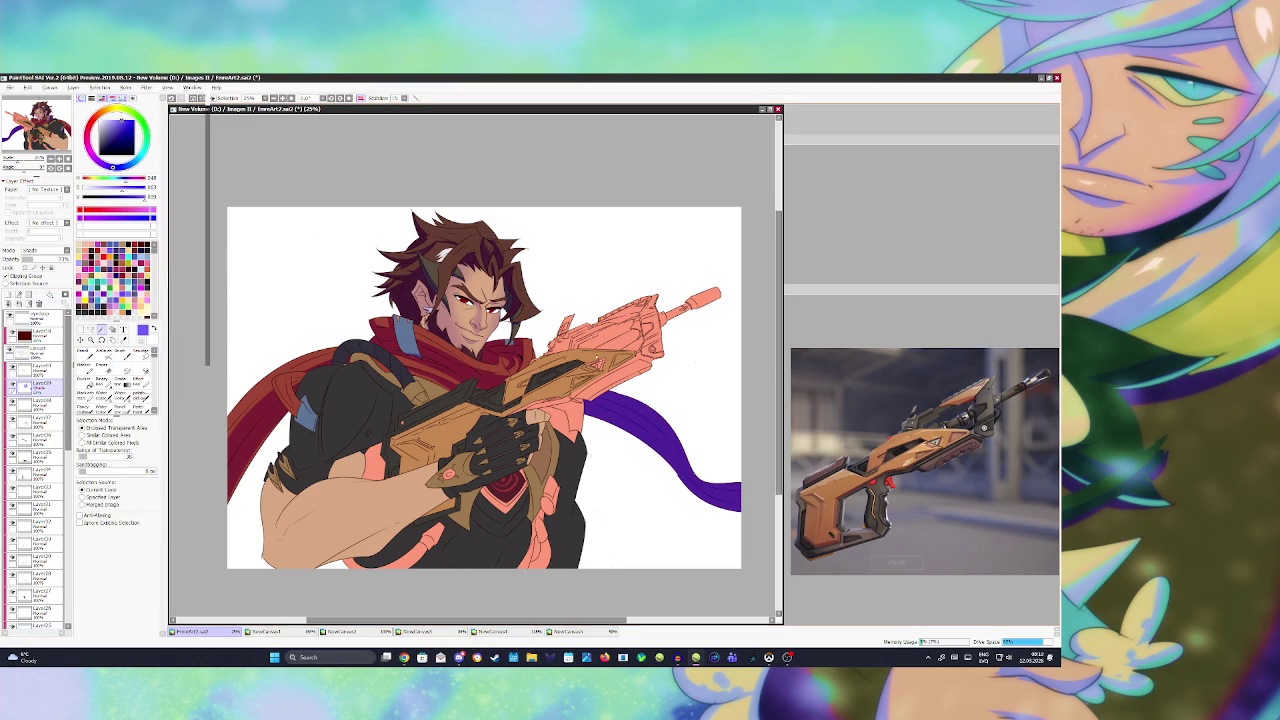
{"action": "key", "text": "b"}
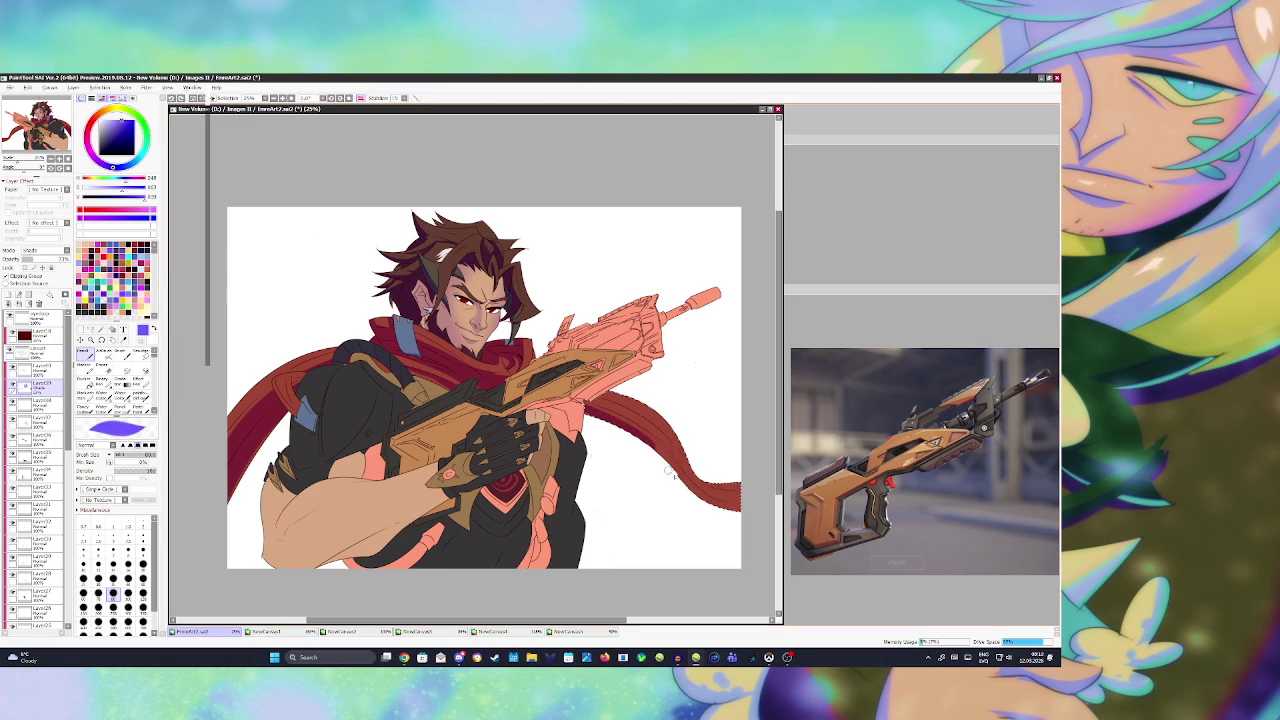
{"action": "left_click_drag", "start_coordinate": [712, 511], "coordinate": [670, 470]}
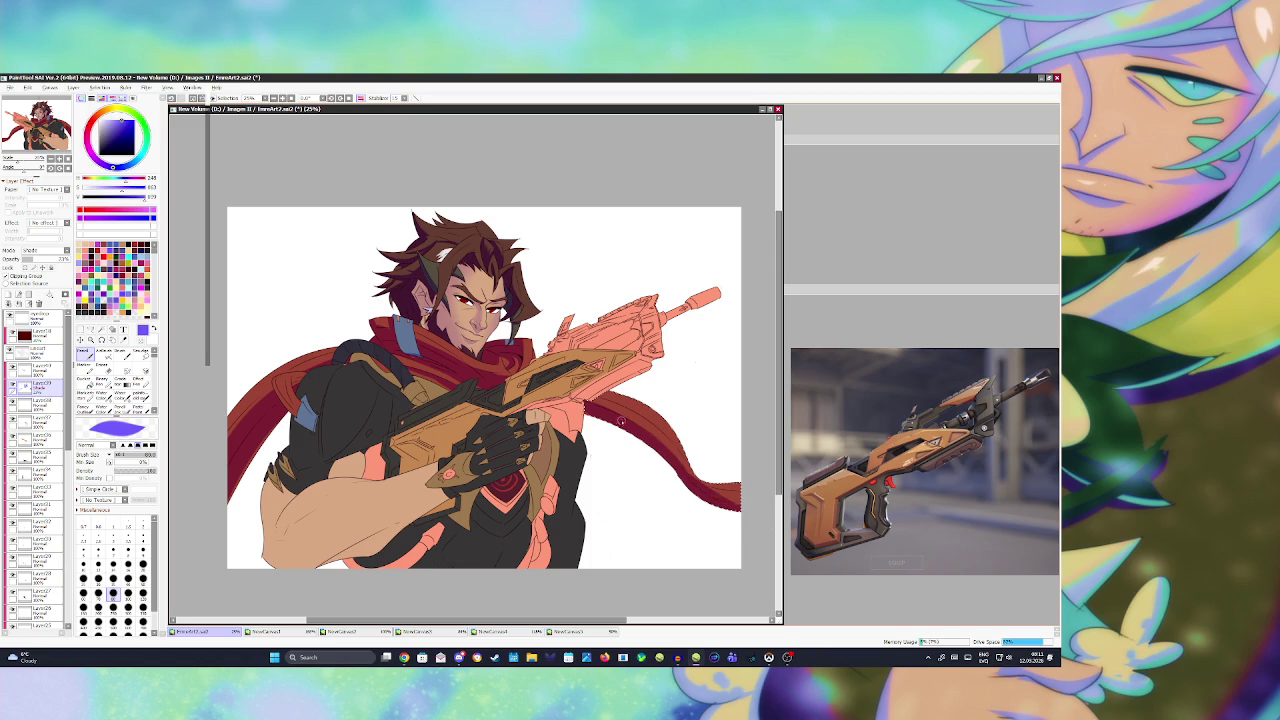
{"action": "key", "text": "ctrl+d"}
{"action": "key", "text": "ctrl+s"}
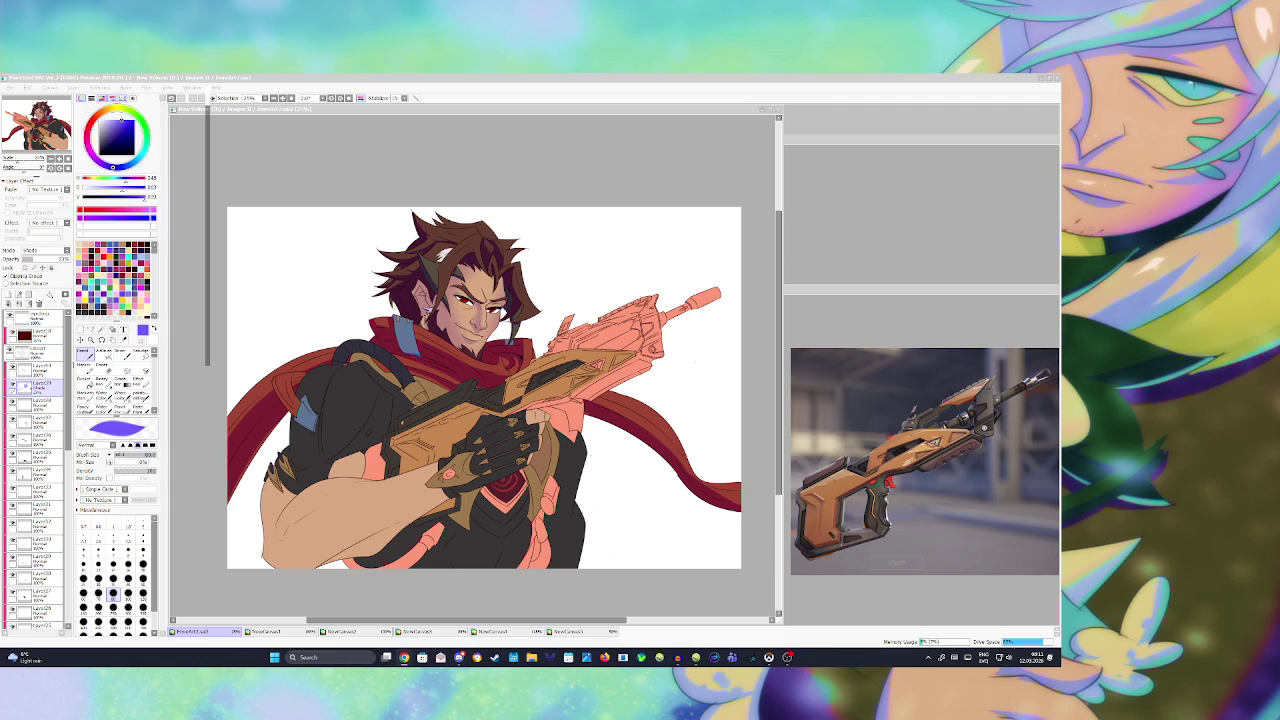
- Activate the gun reference and open the NewCanvas4 character reference in its own window
{"action": "left_click", "coordinate": [443, 429]}
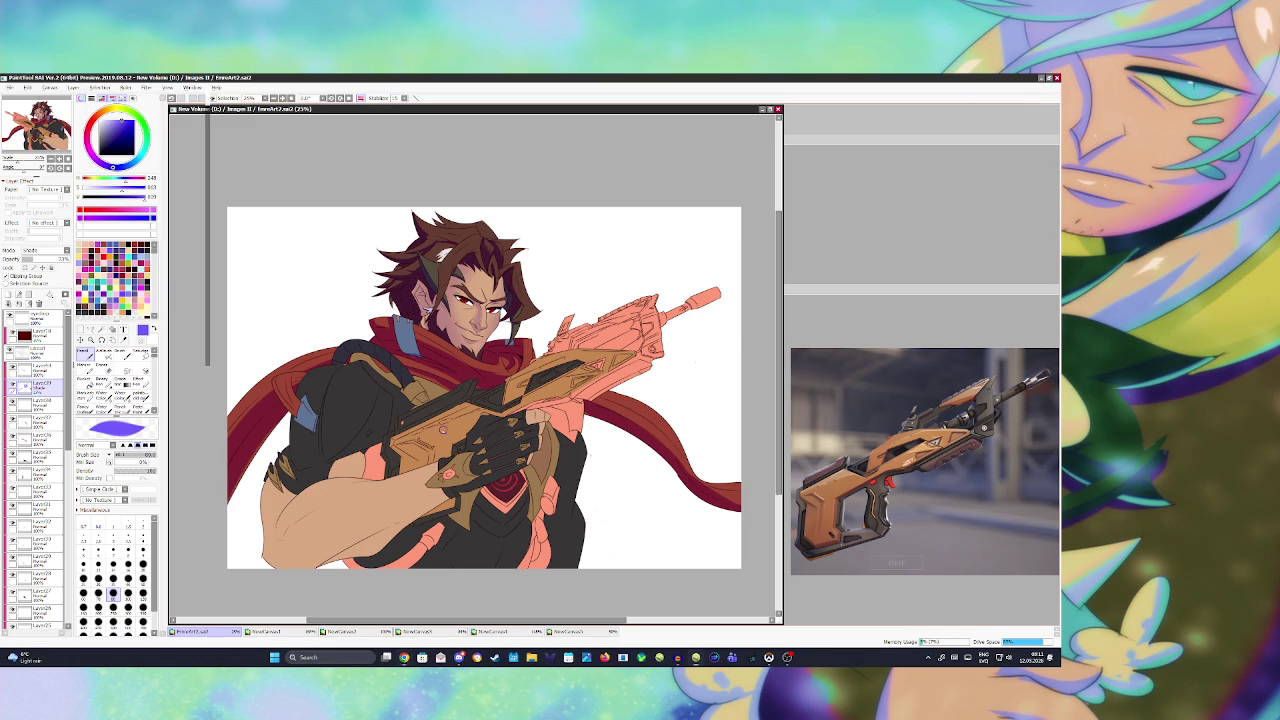
{"action": "left_click", "coordinate": [897, 508]}
{"action": "scroll", "coordinate": [897, 470], "scroll_direction": "down", "scroll_amount": 2}
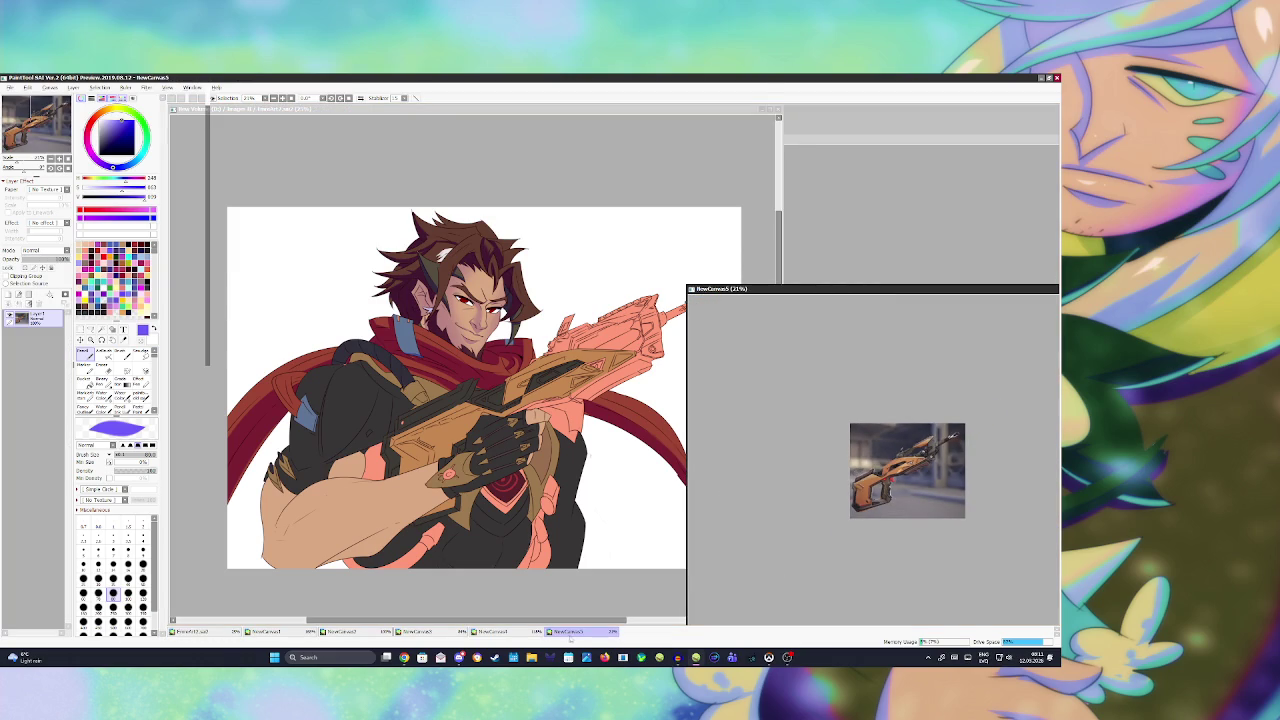
{"action": "left_click", "coordinate": [513, 637]}
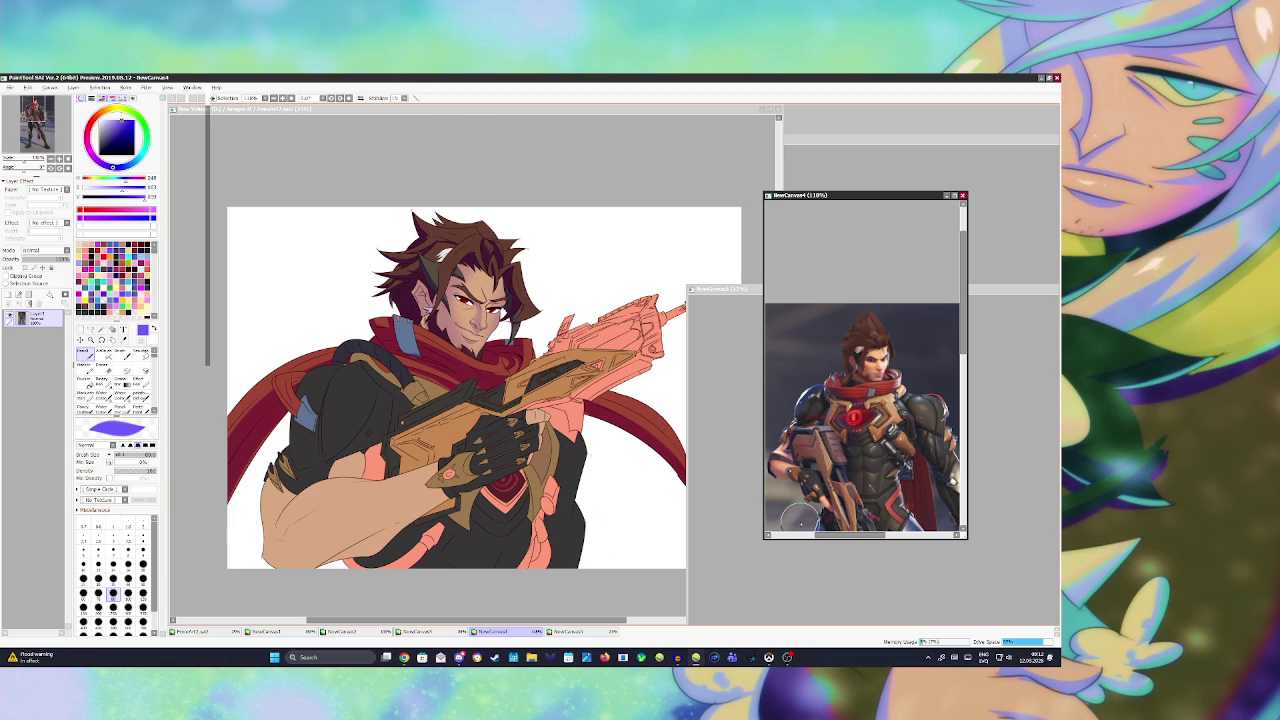
- Mark a barrel patch, paste the rifle reference as a zoomed canvas, and invert the selection
{"action": "left_click", "coordinate": [200, 170]}
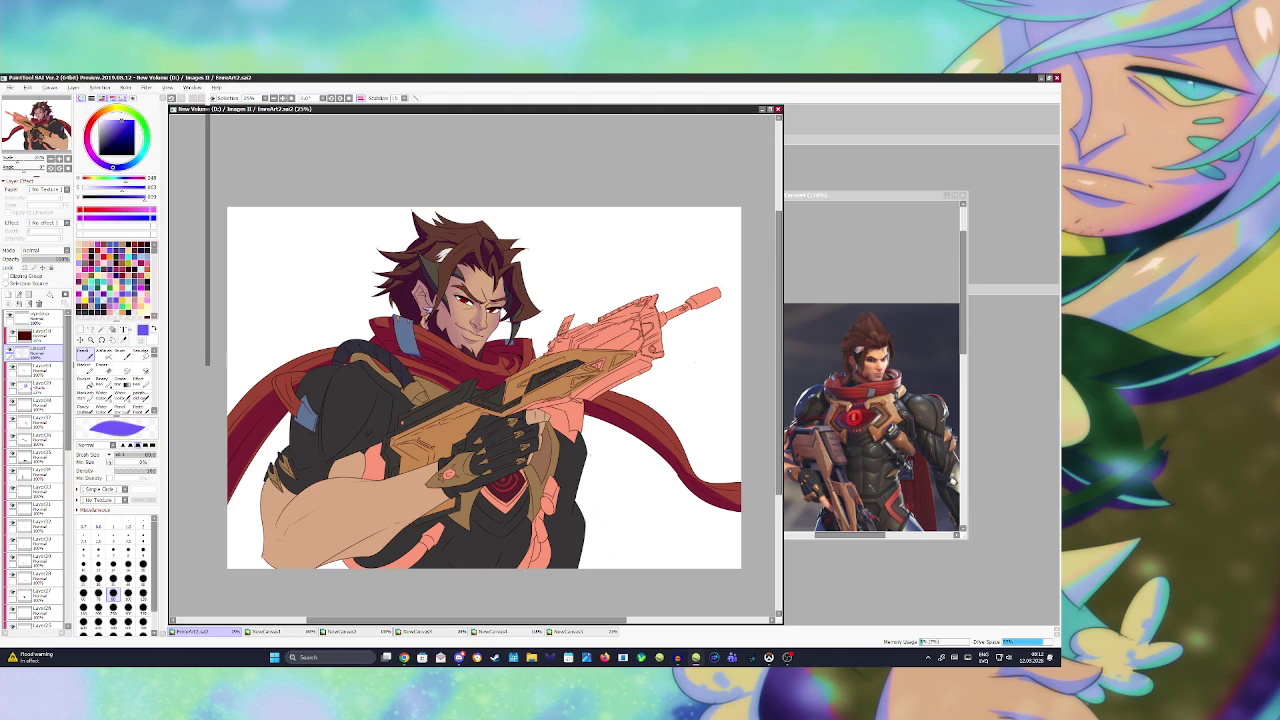
{"action": "left_click_drag", "start_coordinate": [636, 332], "coordinate": [552, 350]}
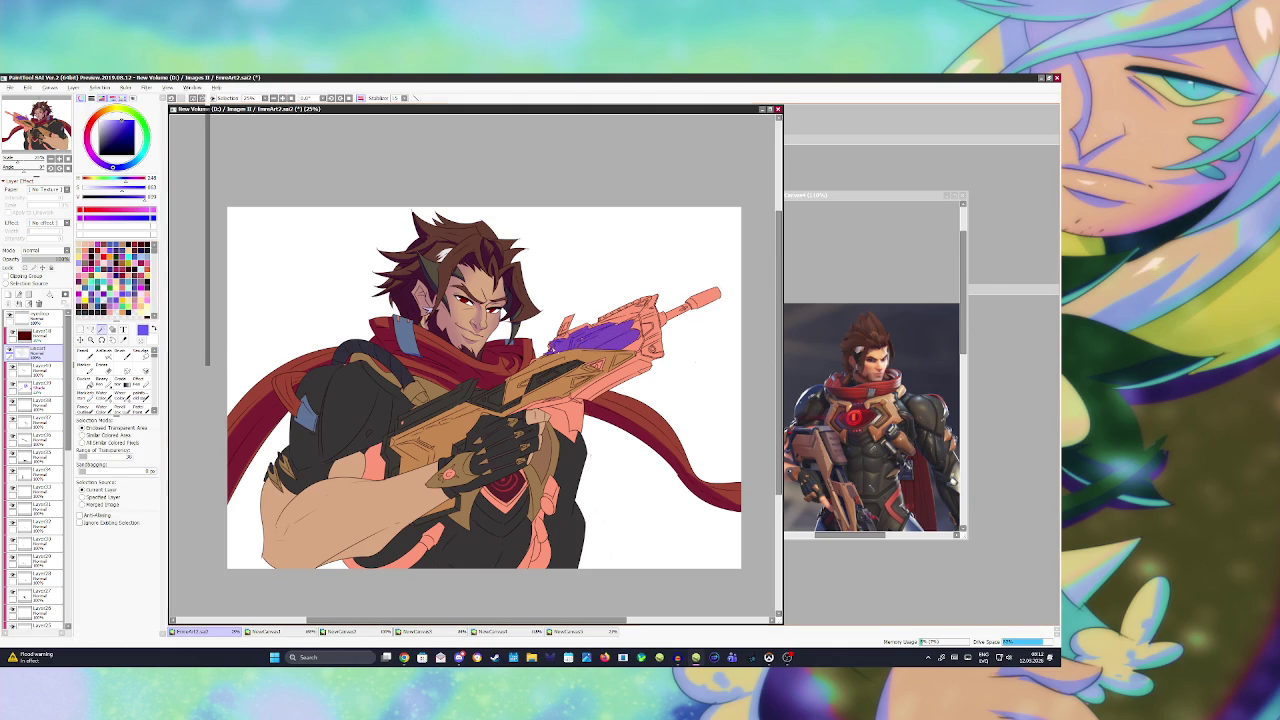
{"action": "key", "text": "ctrl+shift+v"}
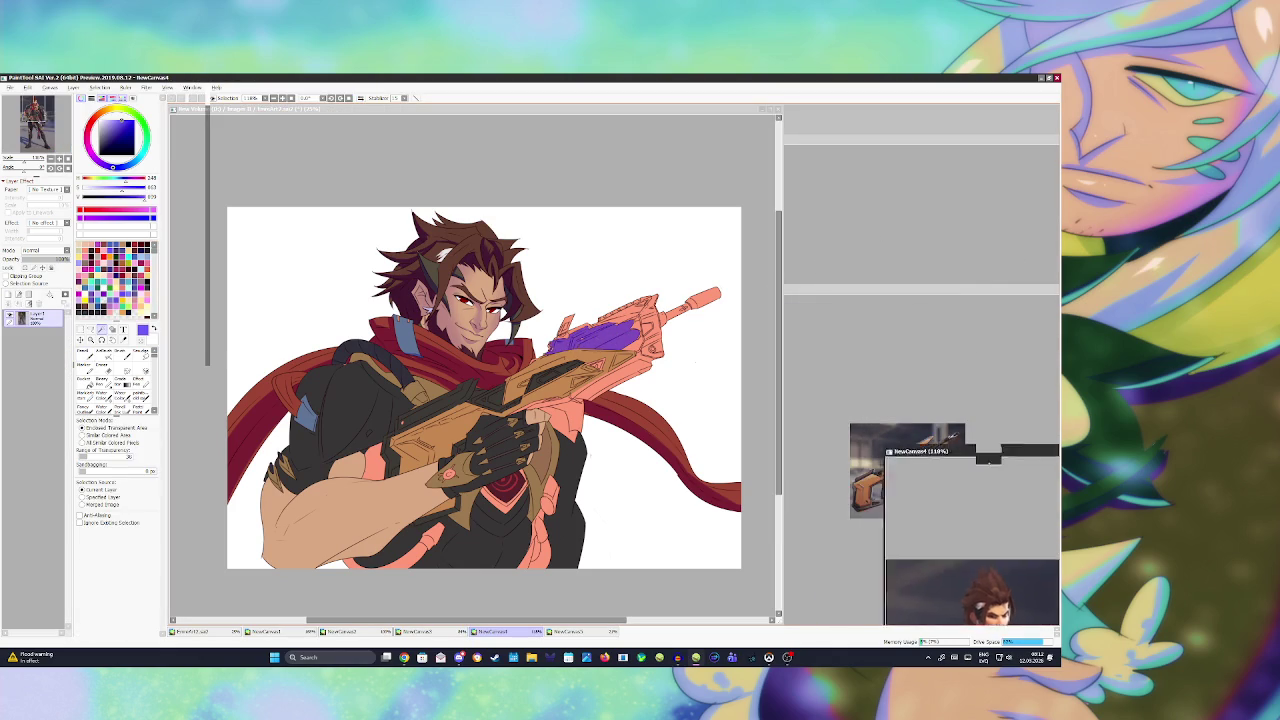
{"action": "scroll", "coordinate": [826, 518], "scroll_direction": "up", "scroll_amount": 3}
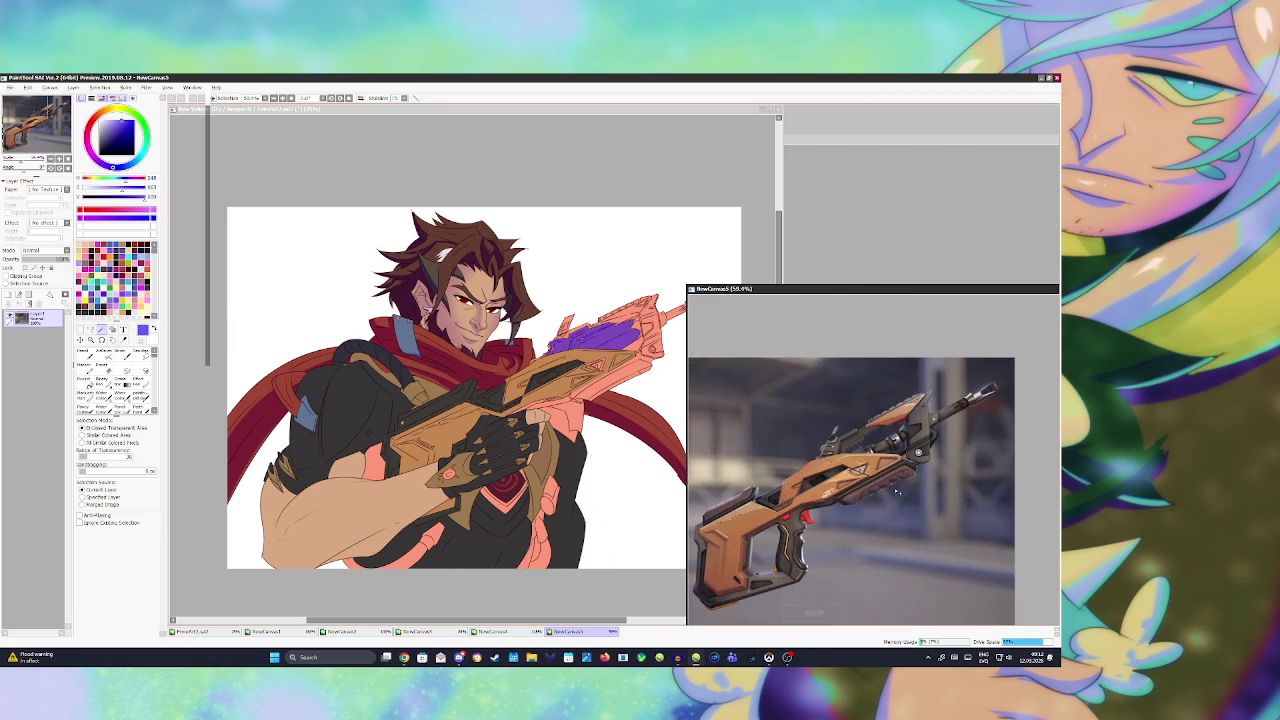
{"action": "scroll", "coordinate": [826, 518], "scroll_direction": "up", "scroll_amount": 3}
{"action": "left_click", "coordinate": [587, 311]}
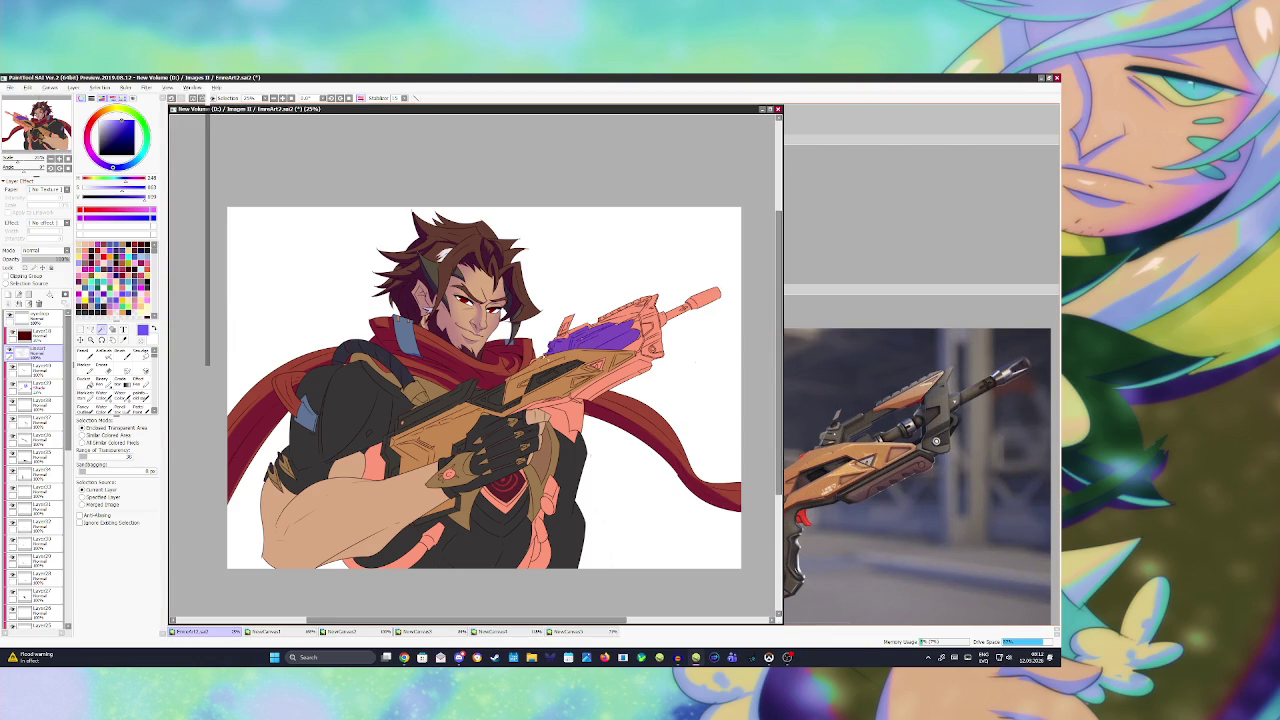
{"action": "key", "text": "ctrl+i"}
{"action": "key", "text": "ctrl+i"}
{"action": "key", "text": "ctrl+i"}
{"action": "key", "text": "ctrl+i"}
- Rework the barrel selection strokes, then select Layer3 and undo to clear the purple marking
{"action": "left_click_drag", "start_coordinate": [566, 330], "coordinate": [606, 328]}
{"action": "key", "text": "ctrl+z"}
{"action": "left_click_drag", "start_coordinate": [580, 336], "coordinate": [642, 350]}
{"action": "scroll", "coordinate": [35, 470], "scroll_direction": "down", "scroll_amount": 10}
{"action": "left_click", "coordinate": [38, 582]}
{"action": "key", "text": "ctrl+z"}
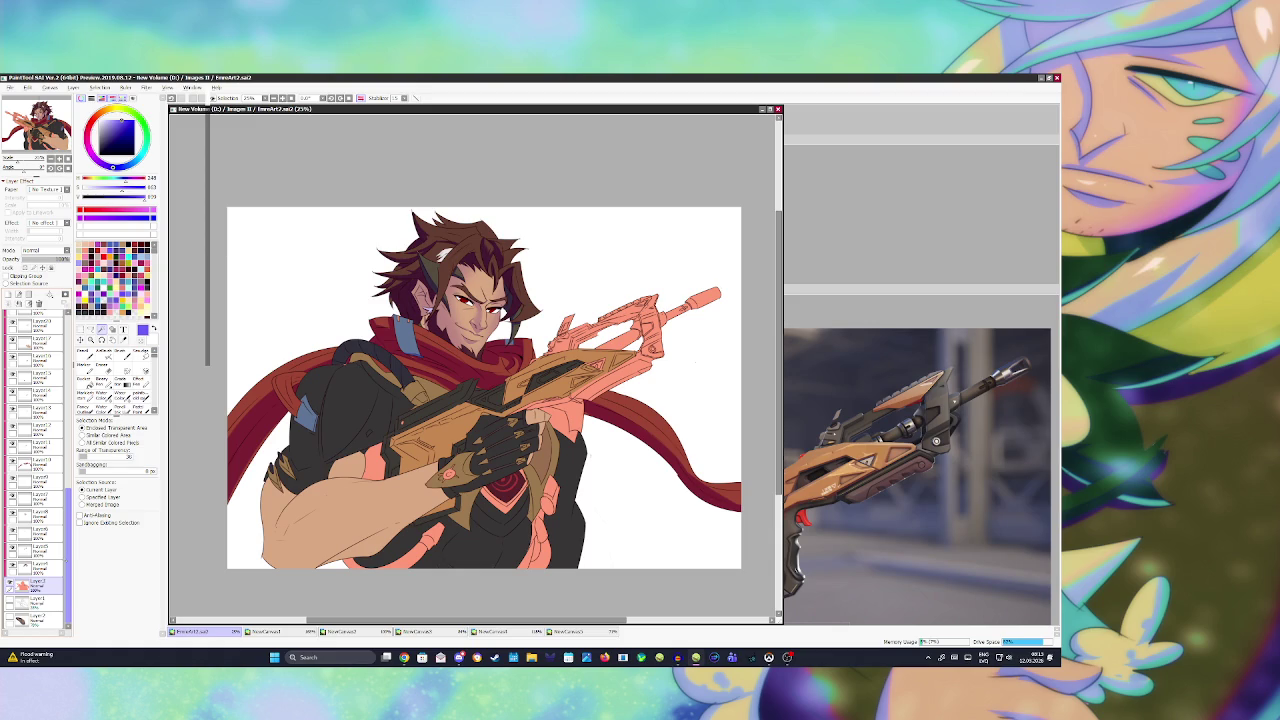
- Pick a dark colour from the artwork and browse the layer stack to Layer33
{"action": "left_click", "coordinate": [562, 521], "text": "alt"}
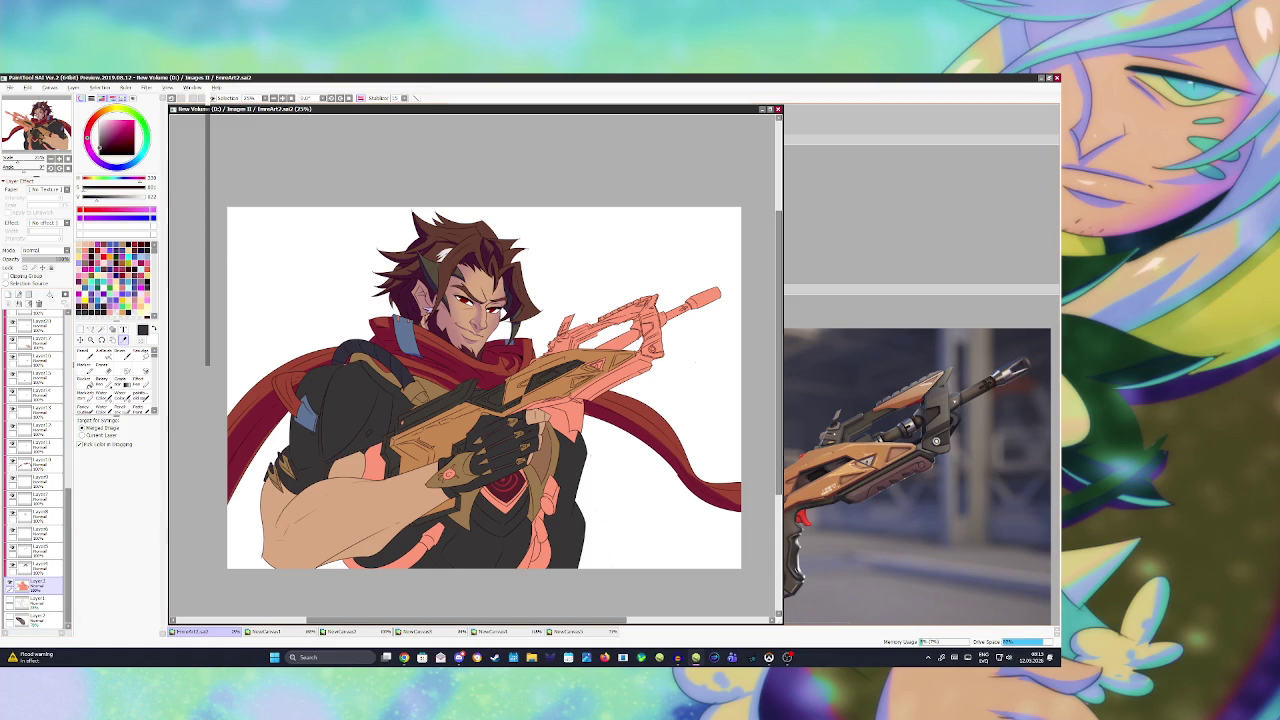
{"action": "scroll", "coordinate": [35, 470], "scroll_direction": "up", "scroll_amount": 10}
{"action": "left_click", "coordinate": [35, 352]}
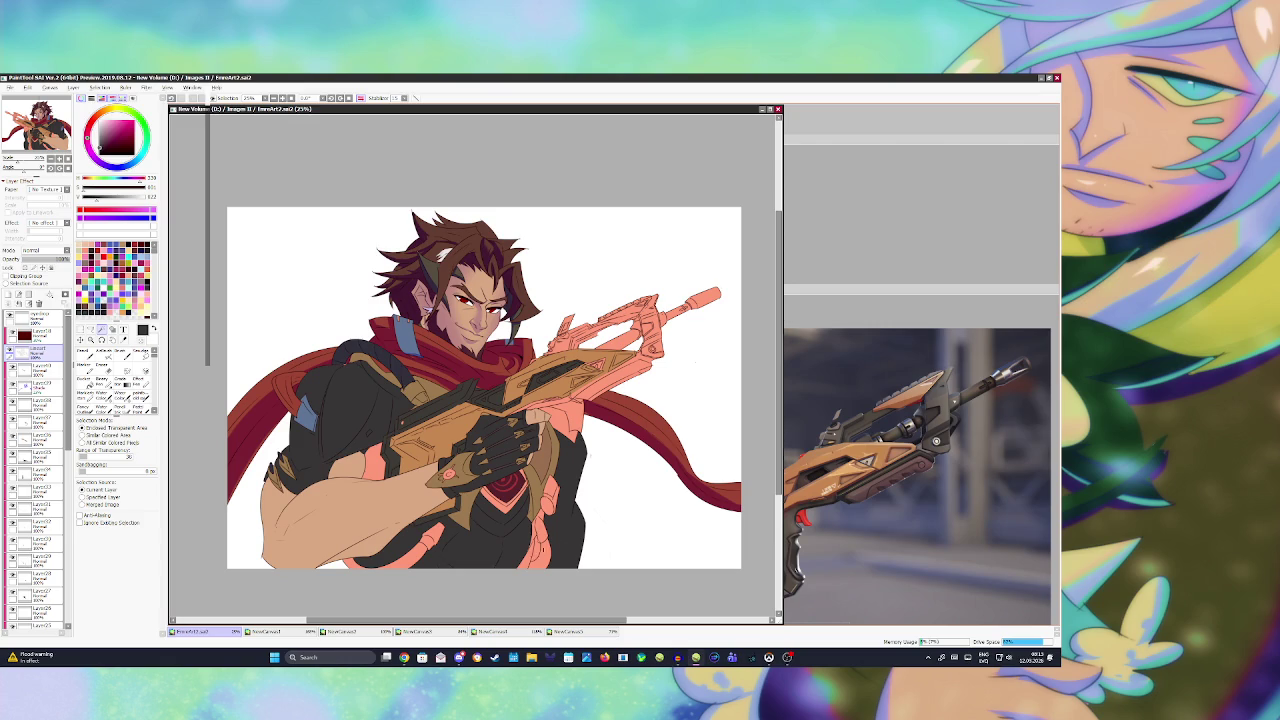
{"action": "scroll", "coordinate": [35, 470], "scroll_direction": "down", "scroll_amount": 10}
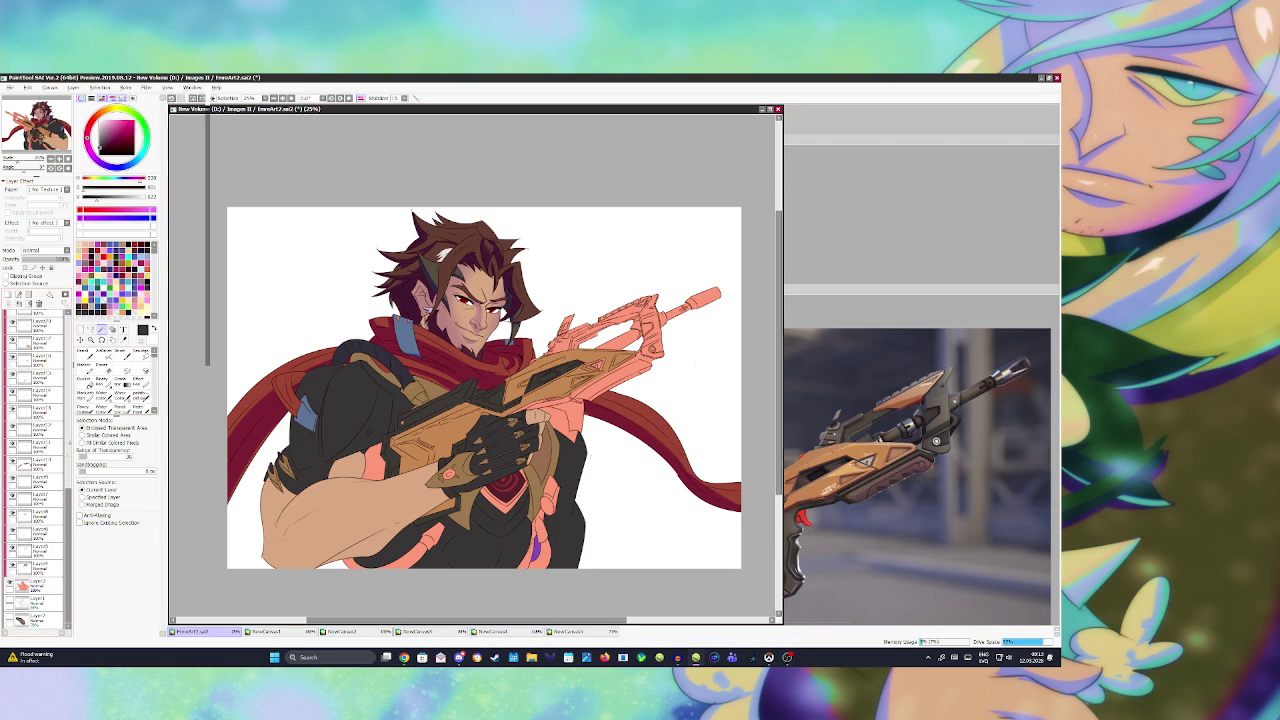
{"action": "scroll", "coordinate": [35, 470], "scroll_direction": "up", "scroll_amount": 5}
{"action": "scroll", "coordinate": [35, 450], "scroll_direction": "up", "scroll_amount": 5}
{"action": "left_click", "coordinate": [35, 420]}
{"action": "scroll", "coordinate": [35, 470], "scroll_direction": "down", "scroll_amount": 2}
{"action": "scroll", "coordinate": [35, 470], "scroll_direction": "down", "scroll_amount": 2}
{"action": "scroll", "coordinate": [35, 470], "scroll_direction": "down", "scroll_amount": 2}
{"action": "scroll", "coordinate": [35, 470], "scroll_direction": "down", "scroll_amount": 2}
{"action": "scroll", "coordinate": [35, 470], "scroll_direction": "up", "scroll_amount": 3}
{"action": "scroll", "coordinate": [35, 470], "scroll_direction": "up", "scroll_amount": 3}
{"action": "scroll", "coordinate": [35, 470], "scroll_direction": "up", "scroll_amount": 3}
{"action": "scroll", "coordinate": [35, 470], "scroll_direction": "up", "scroll_amount": 3}
{"action": "scroll", "coordinate": [35, 470], "scroll_direction": "up", "scroll_amount": 2}
- Clip the salmon shirt layer to the layer beneath, switch to Bucket, and save
{"action": "left_click", "coordinate": [35, 470]}
{"action": "left_click", "coordinate": [6, 275]}
{"action": "left_click", "coordinate": [84, 351]}
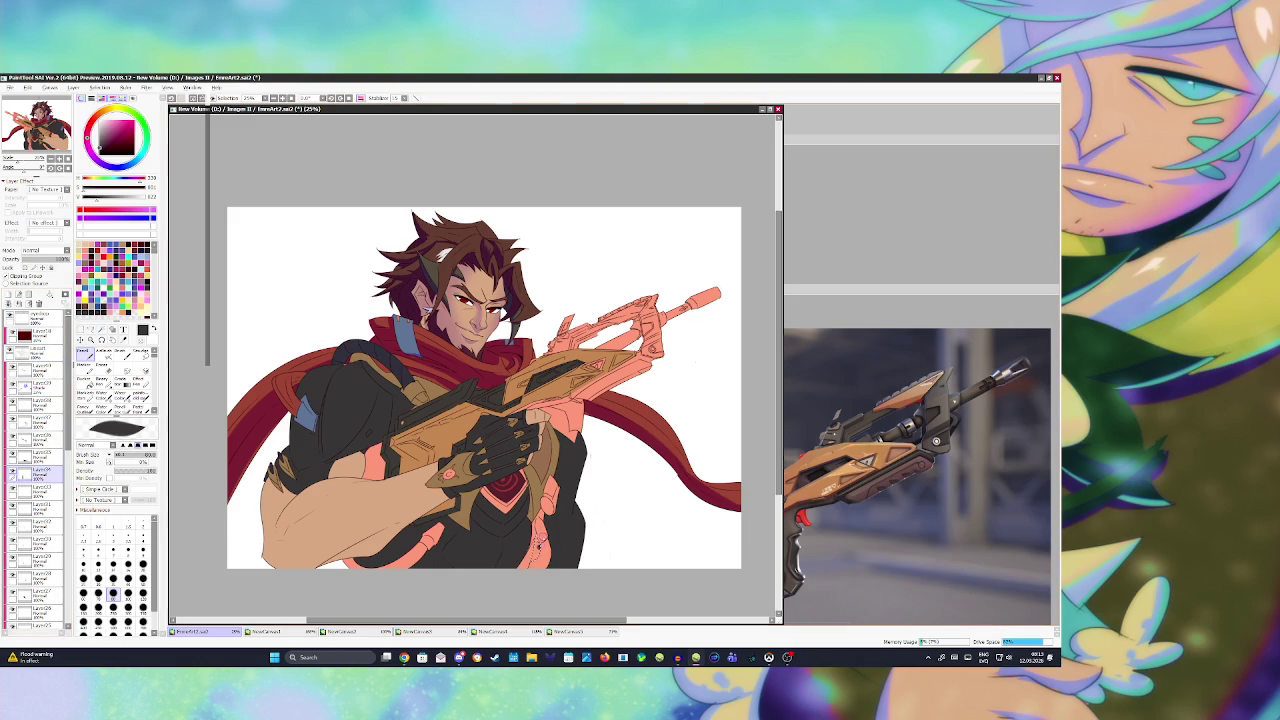
{"action": "key", "text": "g"}
{"action": "key", "text": "ctrl+s"}
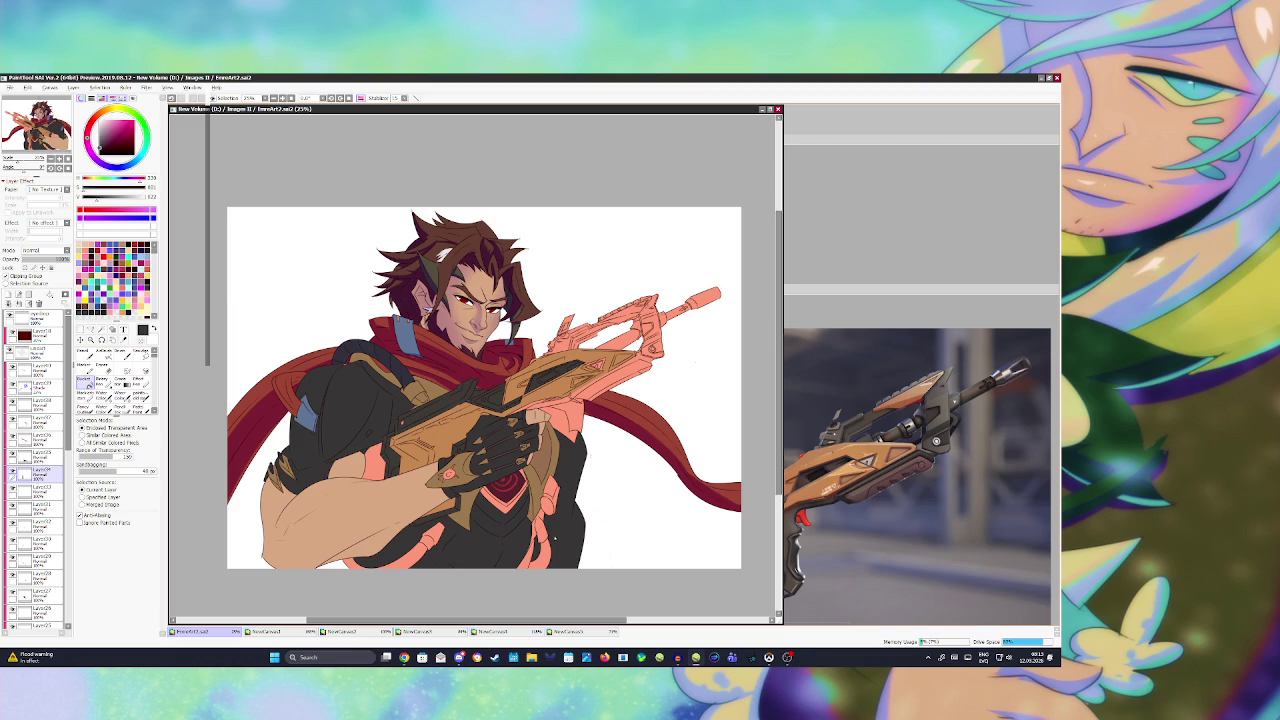
- Paint a small mark on the rifle barrel with a pen brush on the top layer and save
{"action": "left_click", "coordinate": [35, 350]}
{"action": "left_click", "coordinate": [101, 329]}
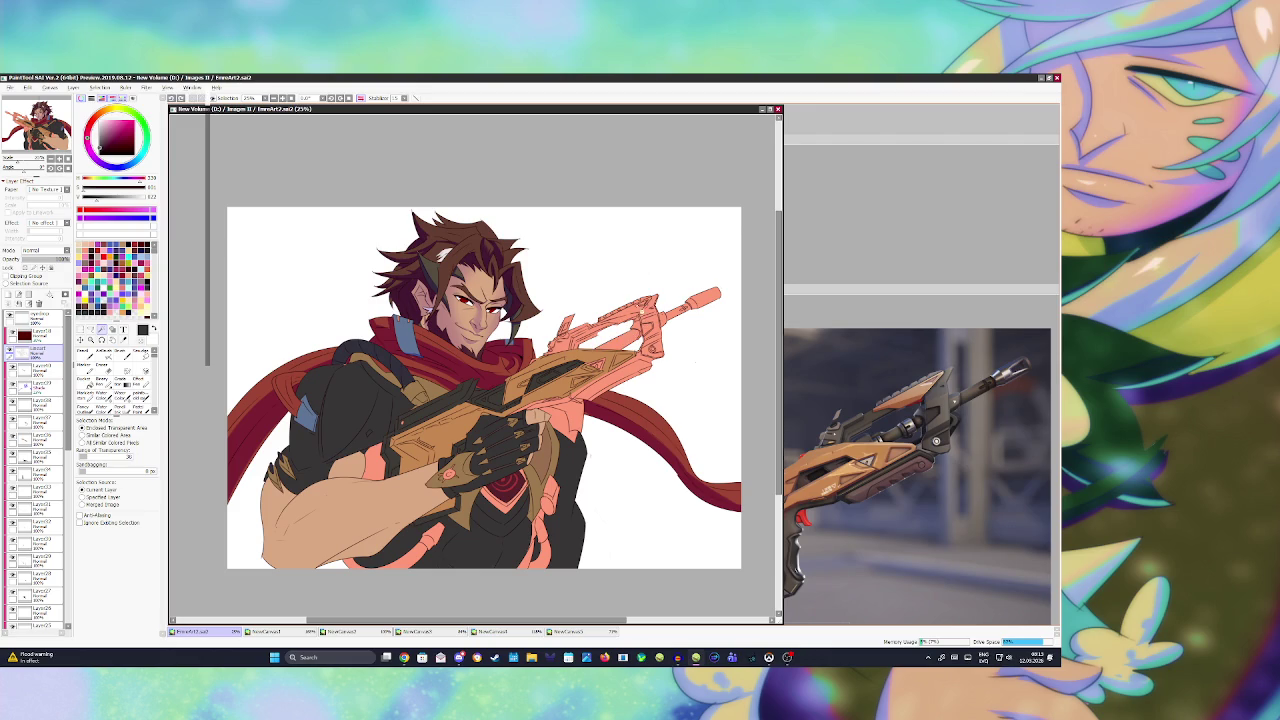
{"action": "key", "text": "b"}
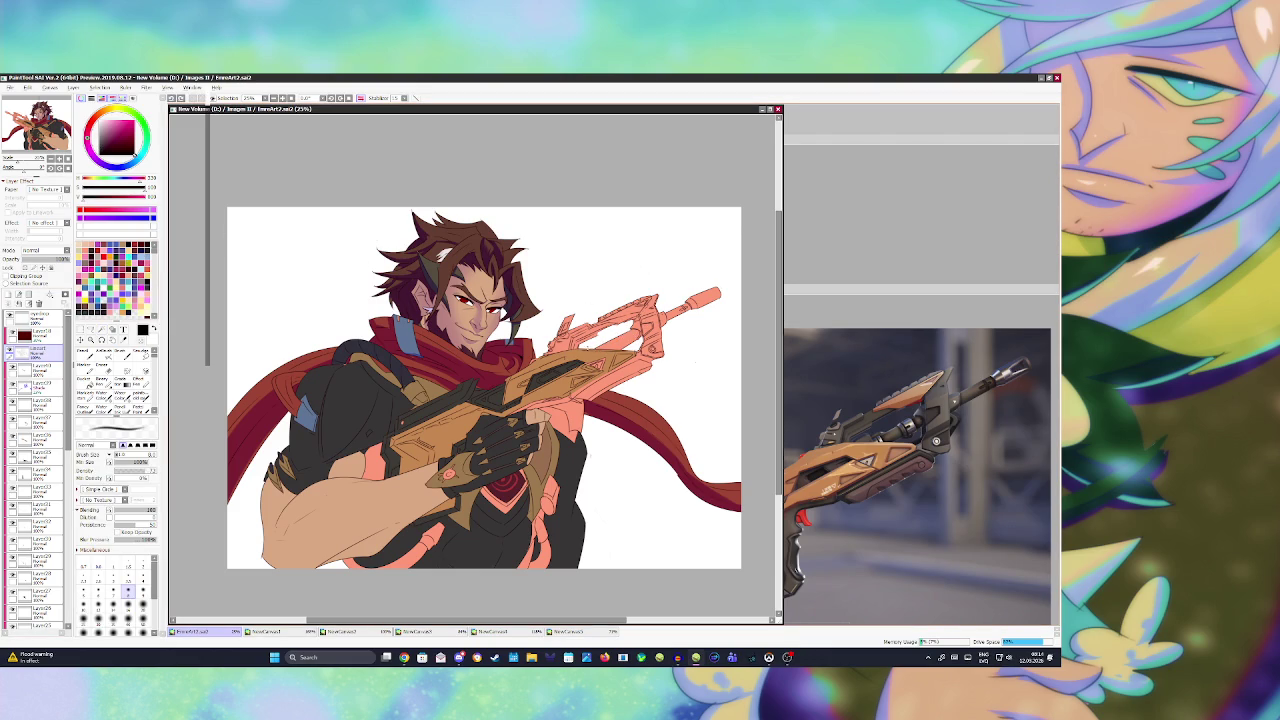
{"action": "left_click_drag", "start_coordinate": [600, 346], "coordinate": [588, 342]}
{"action": "key", "text": "ctrl+s"}
- Sample the salmon colour on Layer3 with the Magic Wand and Bucket tools ready
{"action": "key", "text": "w"}
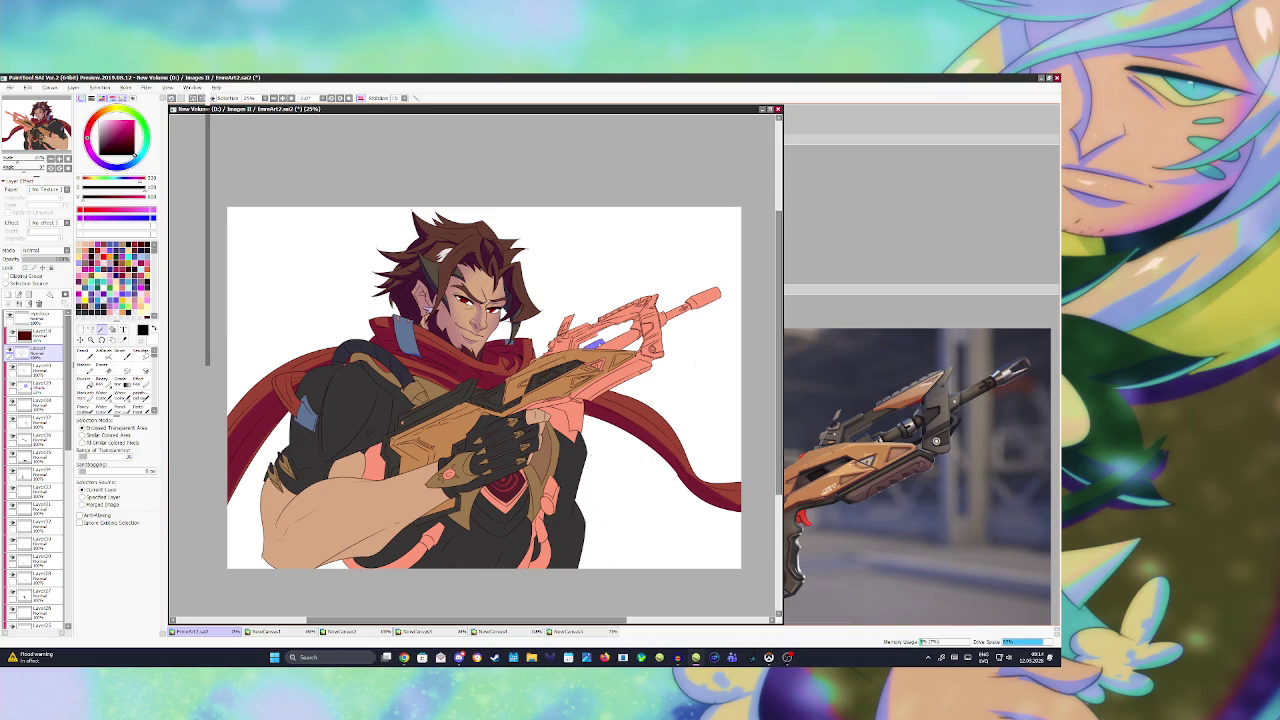
{"action": "scroll", "coordinate": [35, 470], "scroll_direction": "down", "scroll_amount": 10}
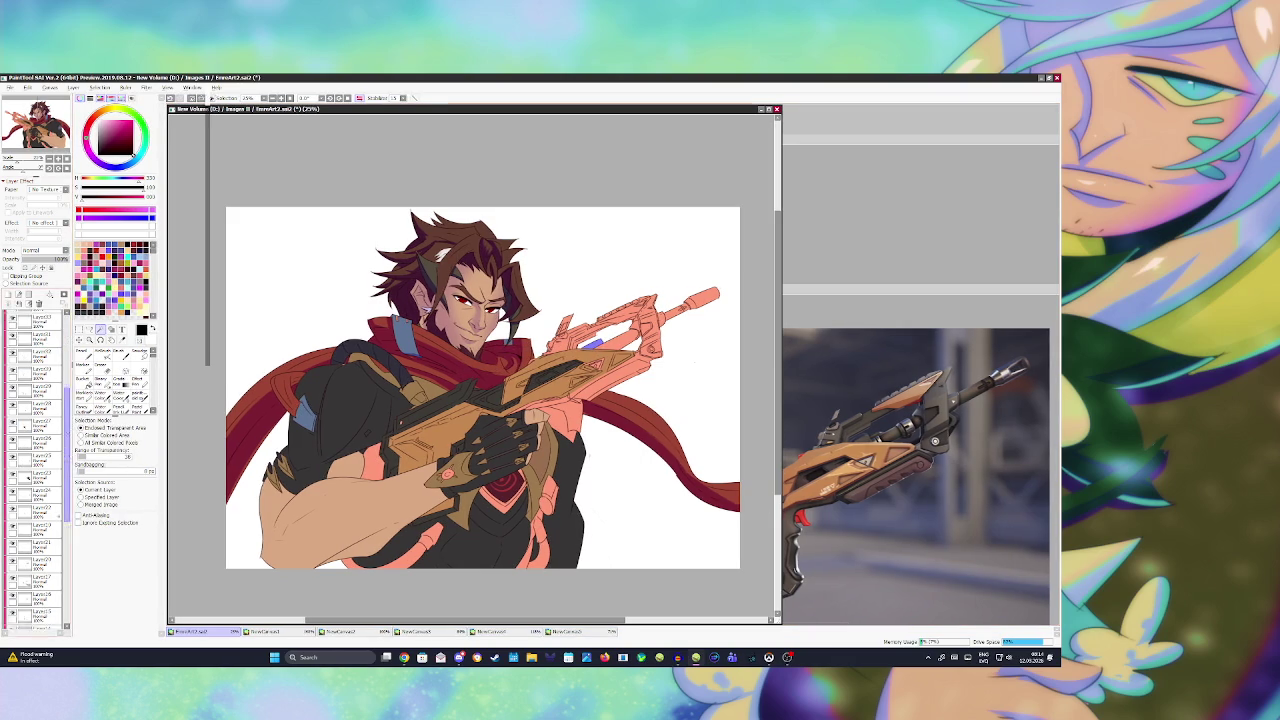
{"action": "left_click", "coordinate": [35, 585]}
{"action": "key", "text": "alt"}
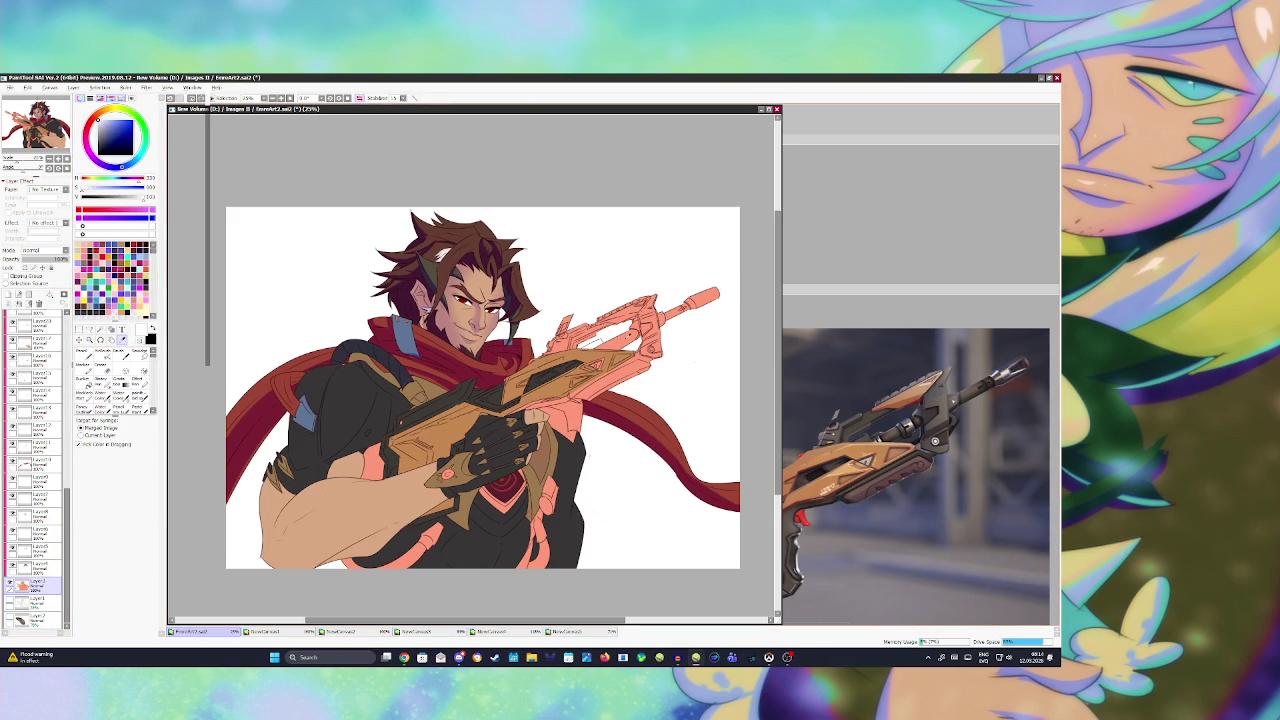
{"action": "left_click", "coordinate": [83, 380]}
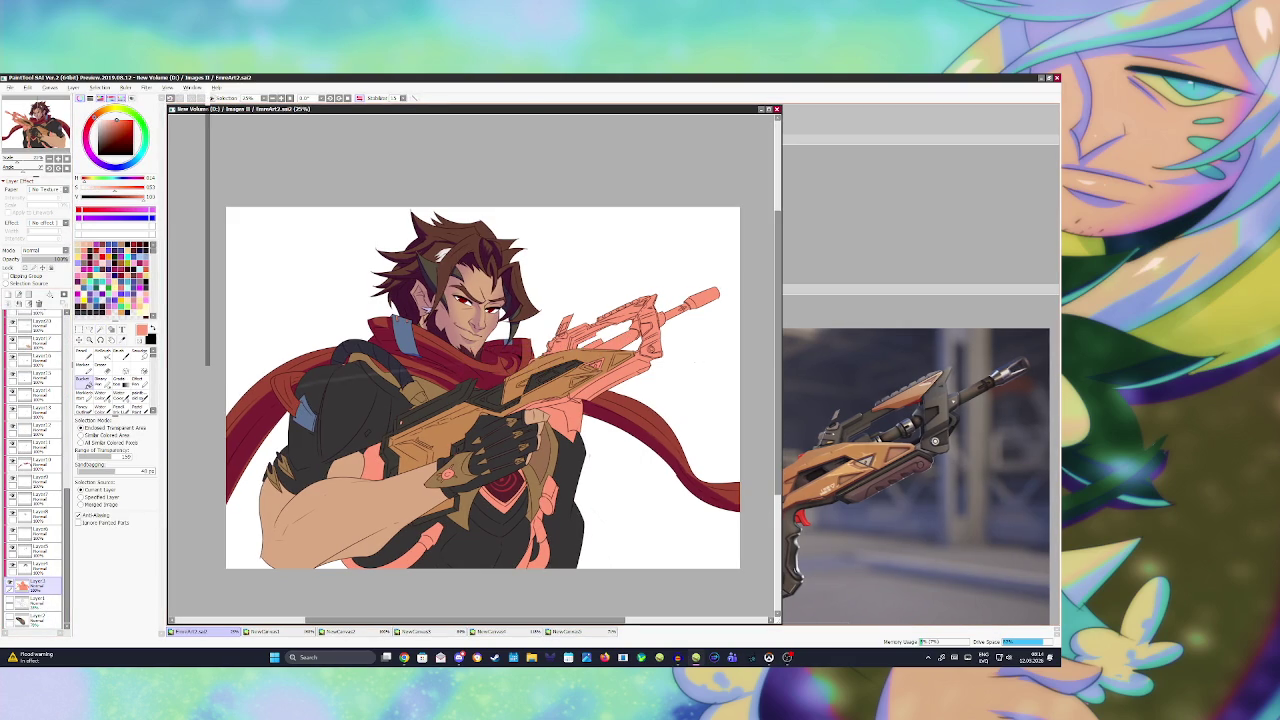
- Back on the top layer, dab the rifle with the brush, save, then undo it
{"action": "scroll", "coordinate": [35, 470], "scroll_direction": "up", "scroll_amount": 10}
{"action": "left_click", "coordinate": [35, 345]}
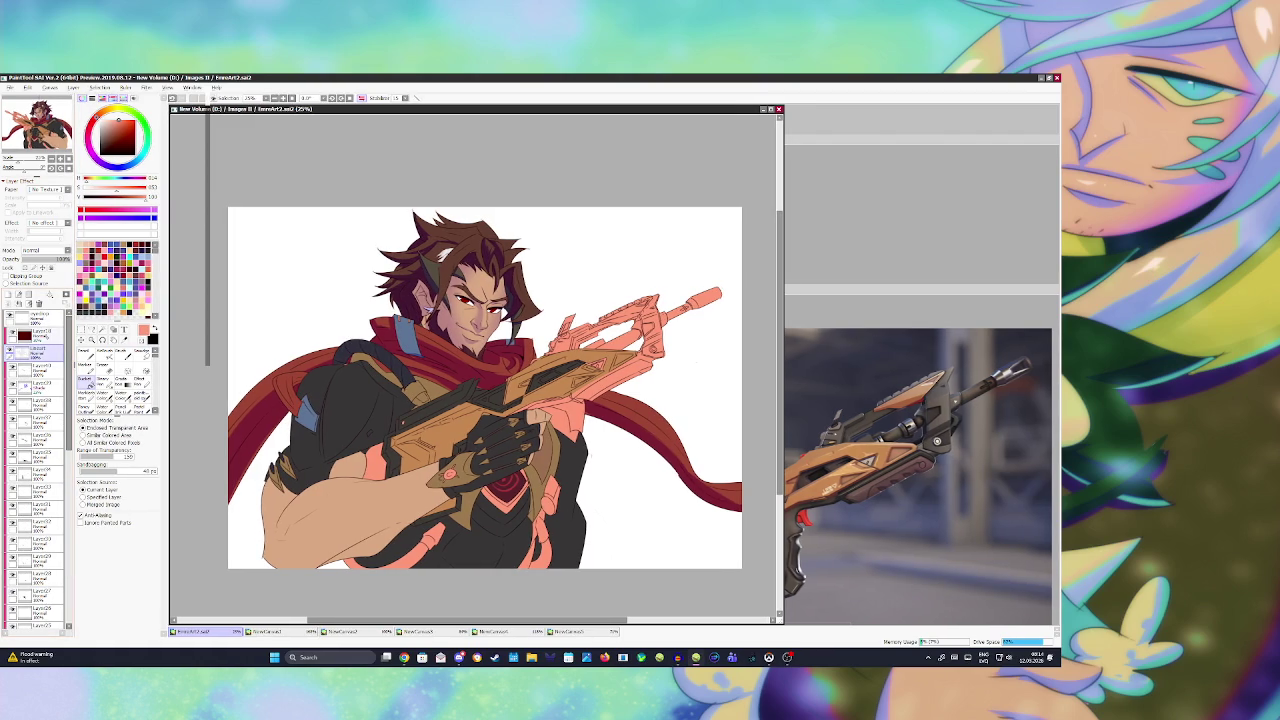
{"action": "key", "text": "b"}
{"action": "left_click", "coordinate": [612, 349]}
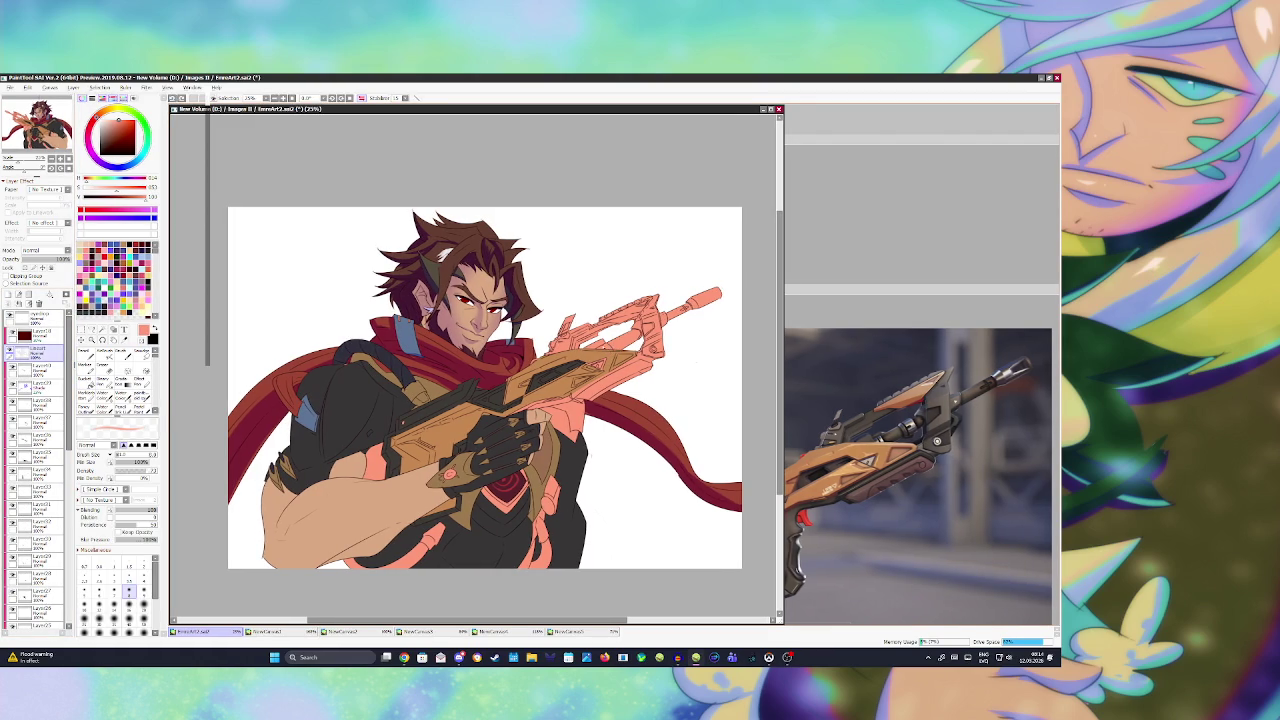
{"action": "key", "text": "ctrl+s"}
{"action": "key", "text": "ctrl+z"}
- Switch from the eraser to the Blending brush and swap the colour to black
{"action": "key", "text": "e"}
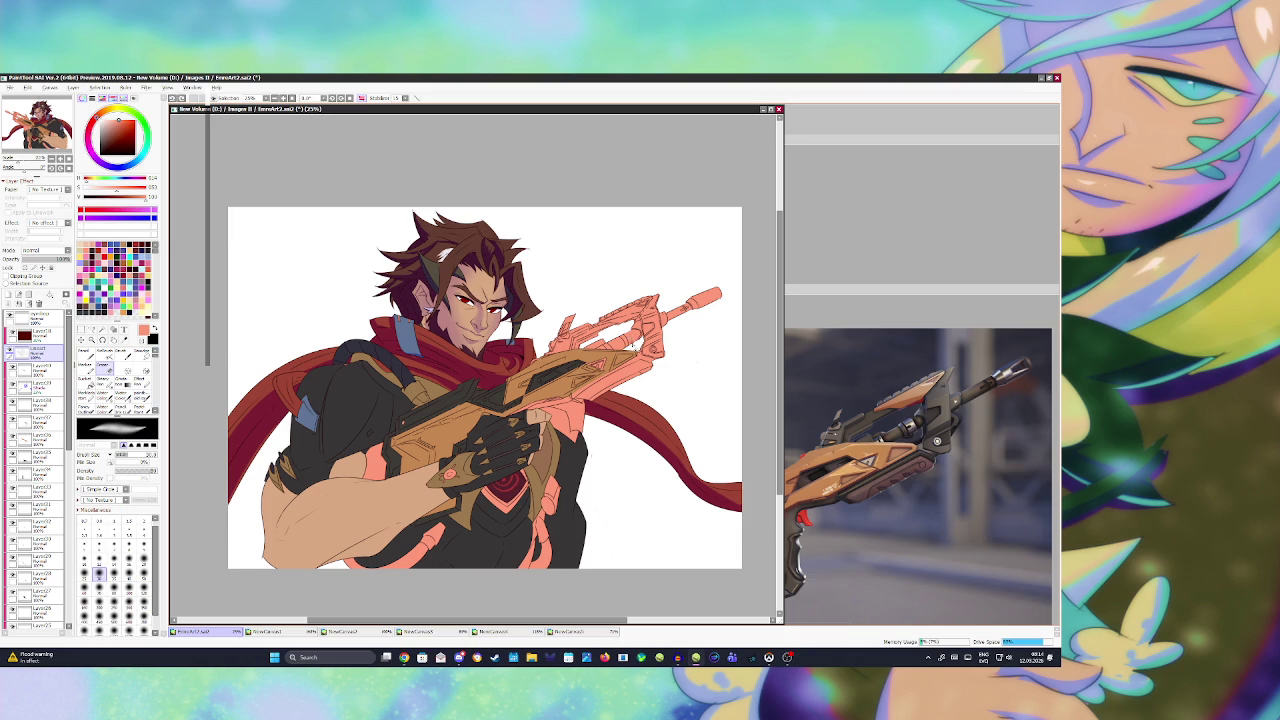
{"action": "key", "text": "b"}
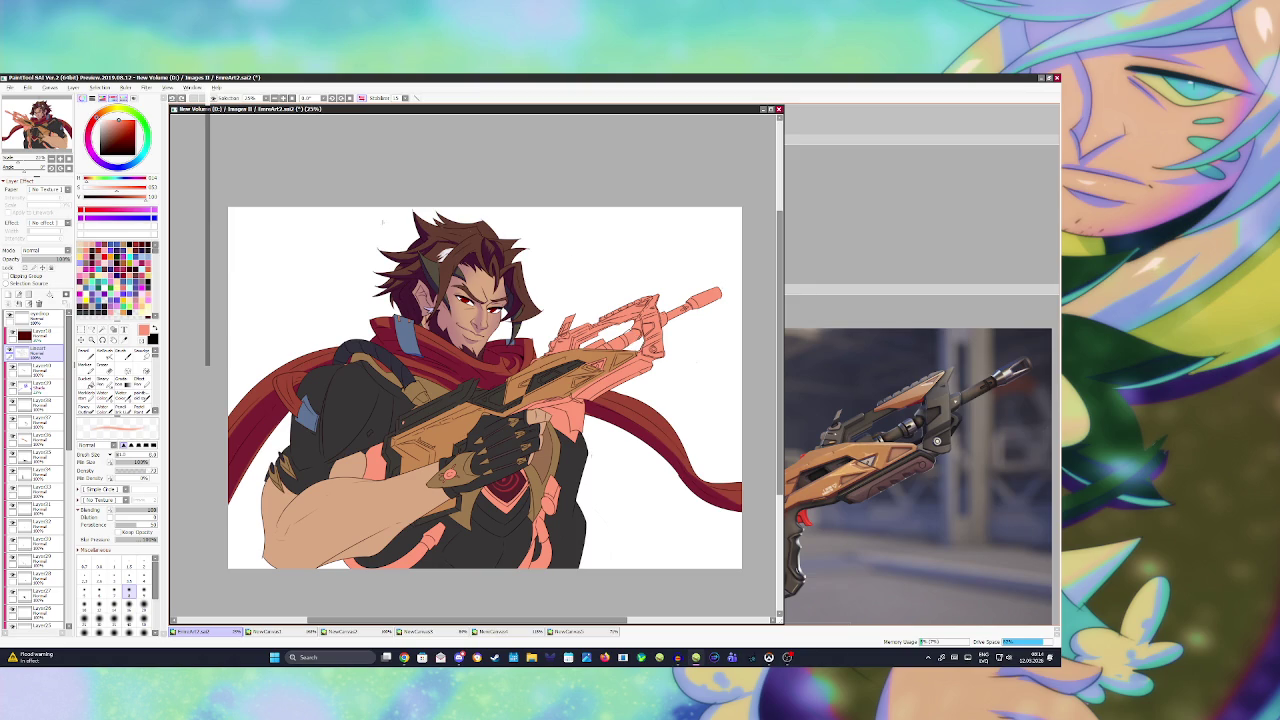
{"action": "key", "text": "x"}
- Try a dark outline stroke on the barrel, undo it, and save
{"action": "scroll", "coordinate": [649, 313], "scroll_direction": "up", "scroll_amount": 5}
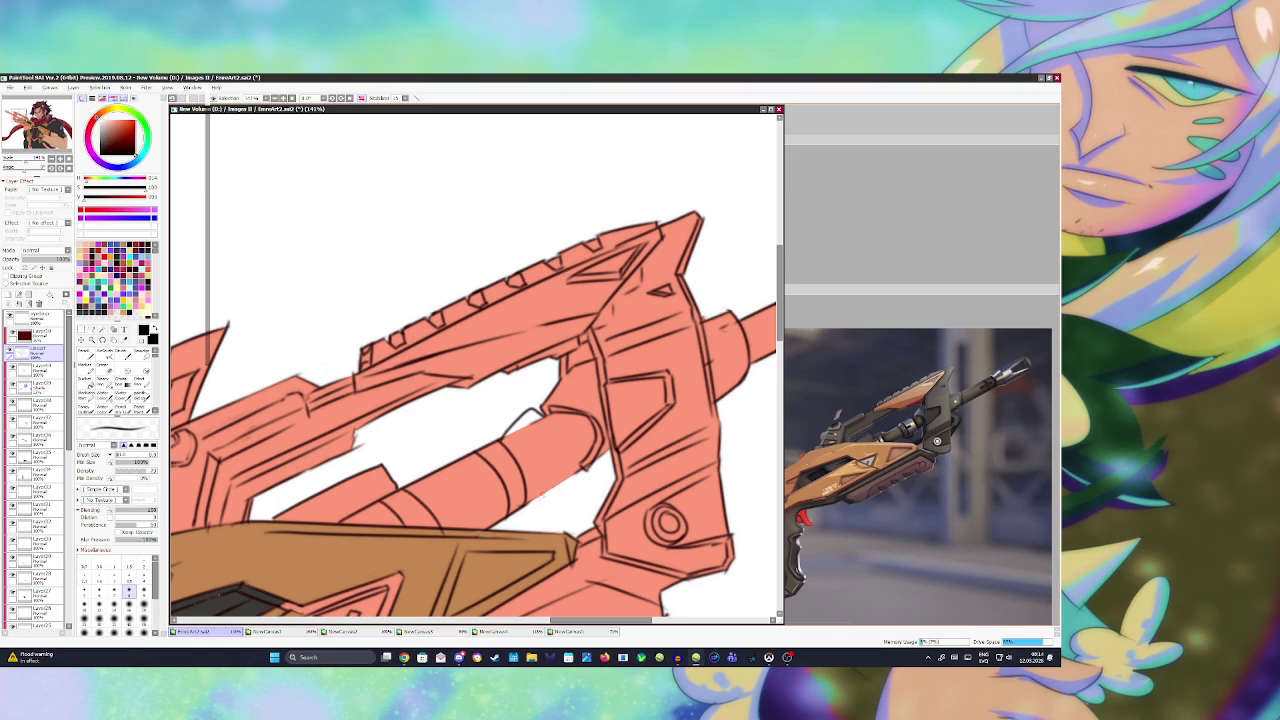
{"action": "mouse_move", "coordinate": [527, 500]}
{"action": "left_mouse_down"}
{"action": "mouse_move", "coordinate": [541, 416]}
{"action": "mouse_move", "coordinate": [578, 484]}
{"action": "mouse_move", "coordinate": [528, 503]}
{"action": "left_mouse_up"}
{"action": "key", "text": "ctrl+z"}
{"action": "key", "text": "ctrl+z"}
{"action": "scroll", "coordinate": [714, 478], "scroll_direction": "down", "scroll_amount": 3}
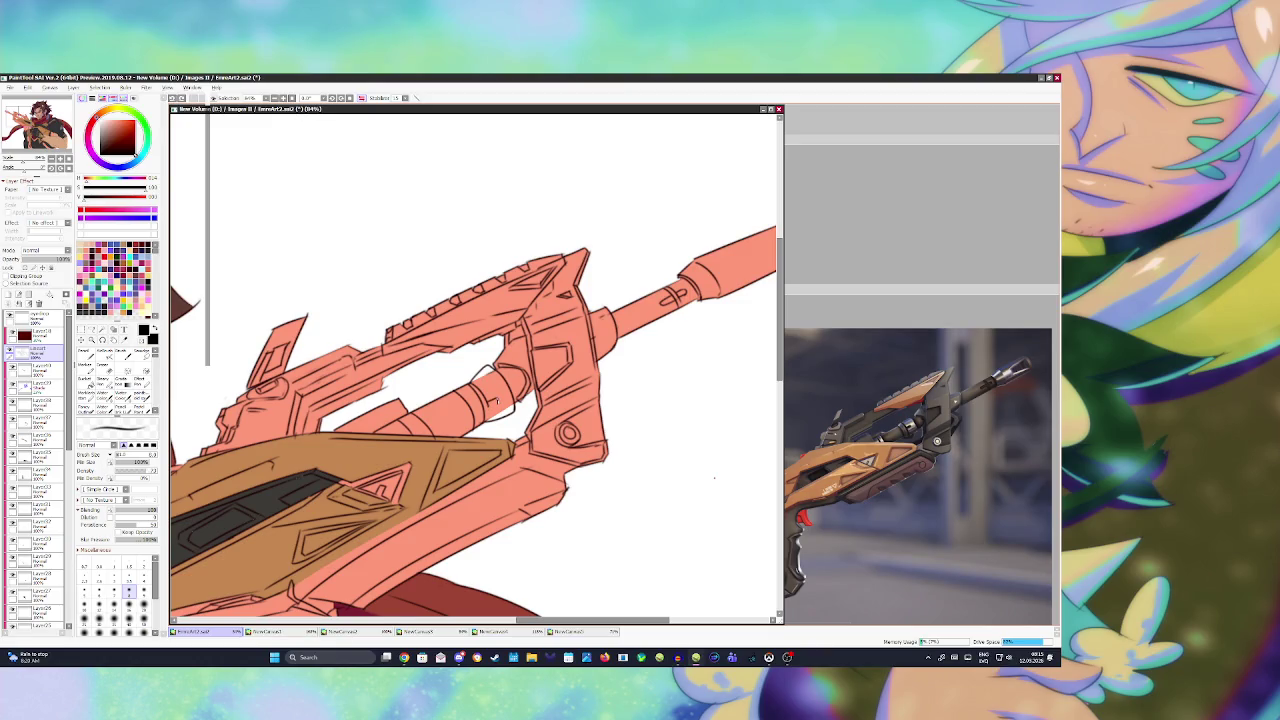
{"action": "key", "text": "ctrl+s"}
- Magic Wand the white barrel gap and bucket-fill it salmon on the colour layer, then deselect and save
{"action": "key", "text": "w"}
{"action": "left_click", "coordinate": [487, 381]}
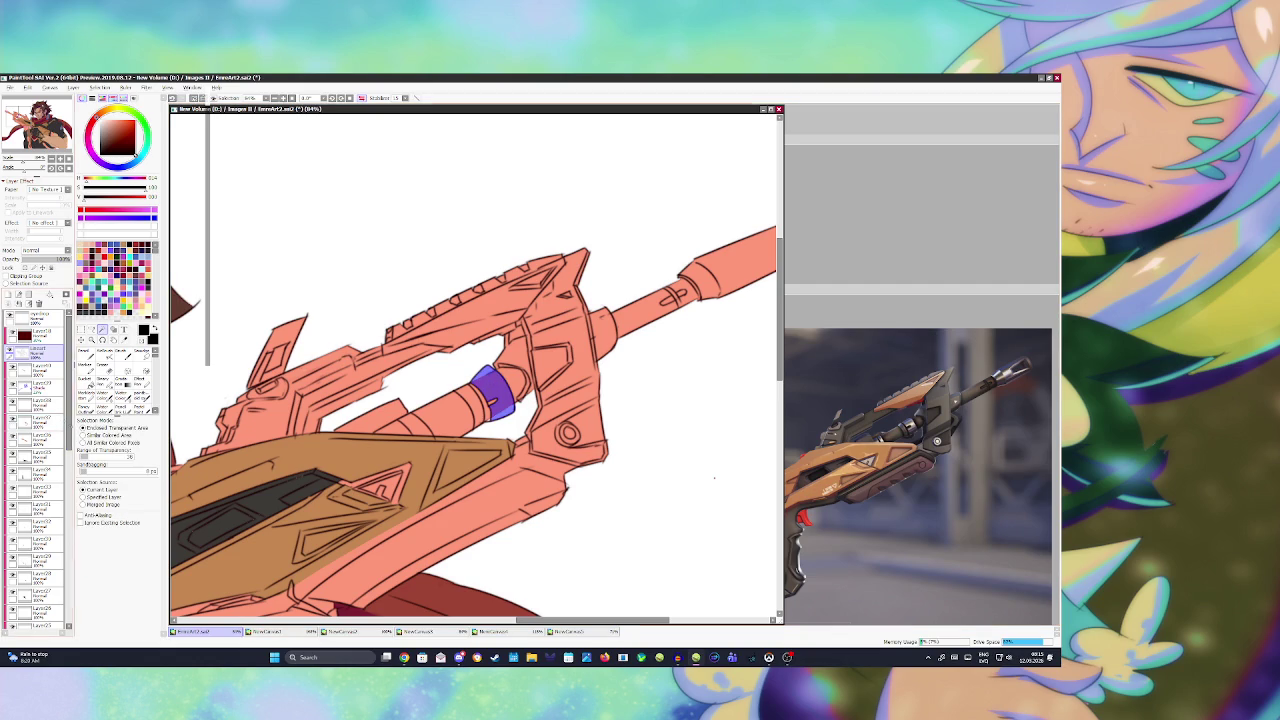
{"action": "scroll", "coordinate": [35, 470], "scroll_direction": "down", "scroll_amount": 10}
{"action": "left_click", "coordinate": [35, 582]}
{"action": "key", "text": "g"}
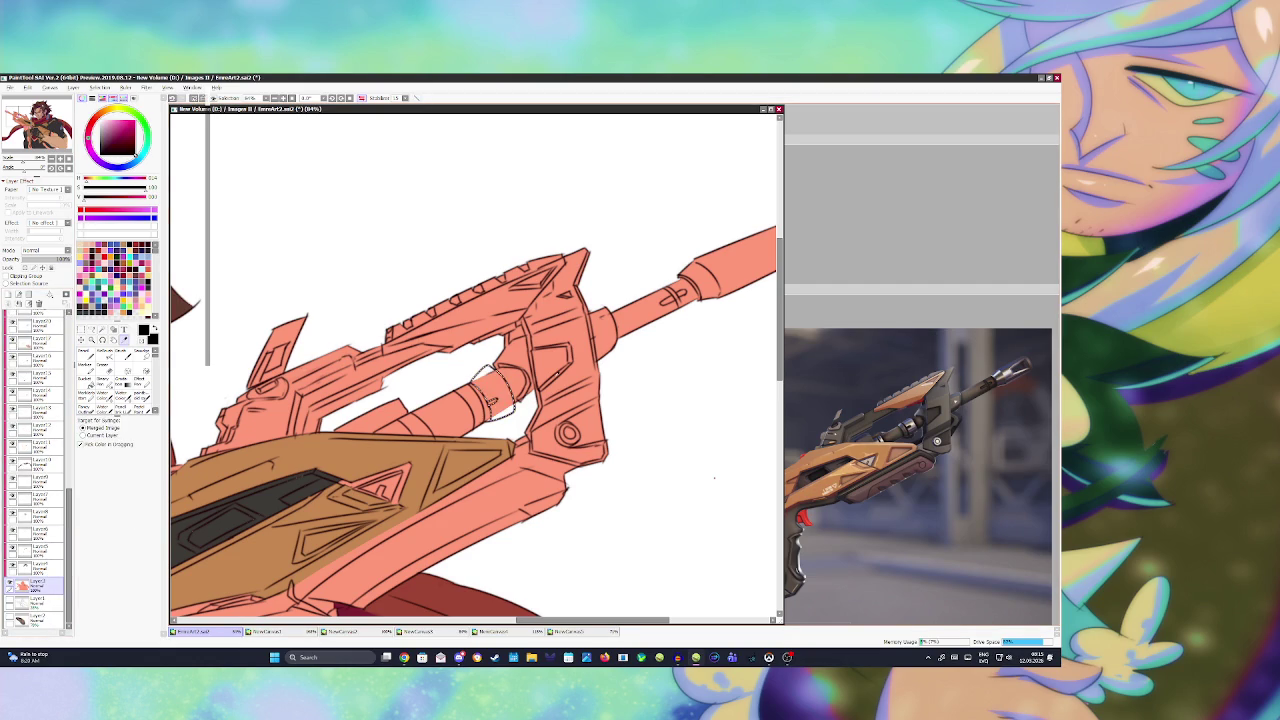
{"action": "key", "text": "ctrl+d"}
{"action": "key", "text": "ctrl+s"}
- Return to the lineart layer with the brush ready
{"action": "scroll", "coordinate": [35, 470], "scroll_direction": "up", "scroll_amount": 10}
{"action": "left_click", "coordinate": [35, 350]}
{"action": "key", "text": "b"}
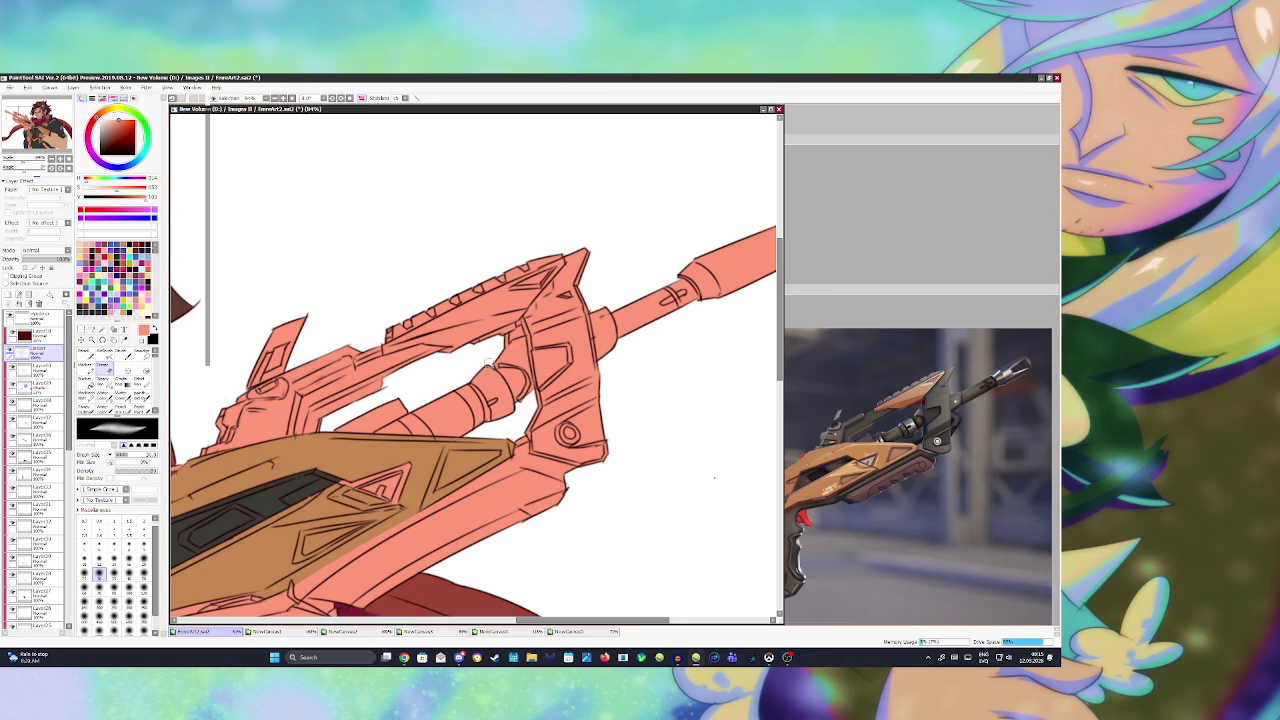
{"action": "scroll", "coordinate": [490, 372], "scroll_direction": "down", "scroll_amount": 3}
- Draw black L-shaped outline strokes on the muzzle with the Blending brush
{"action": "scroll", "coordinate": [505, 388], "scroll_direction": "down", "scroll_amount": 2}
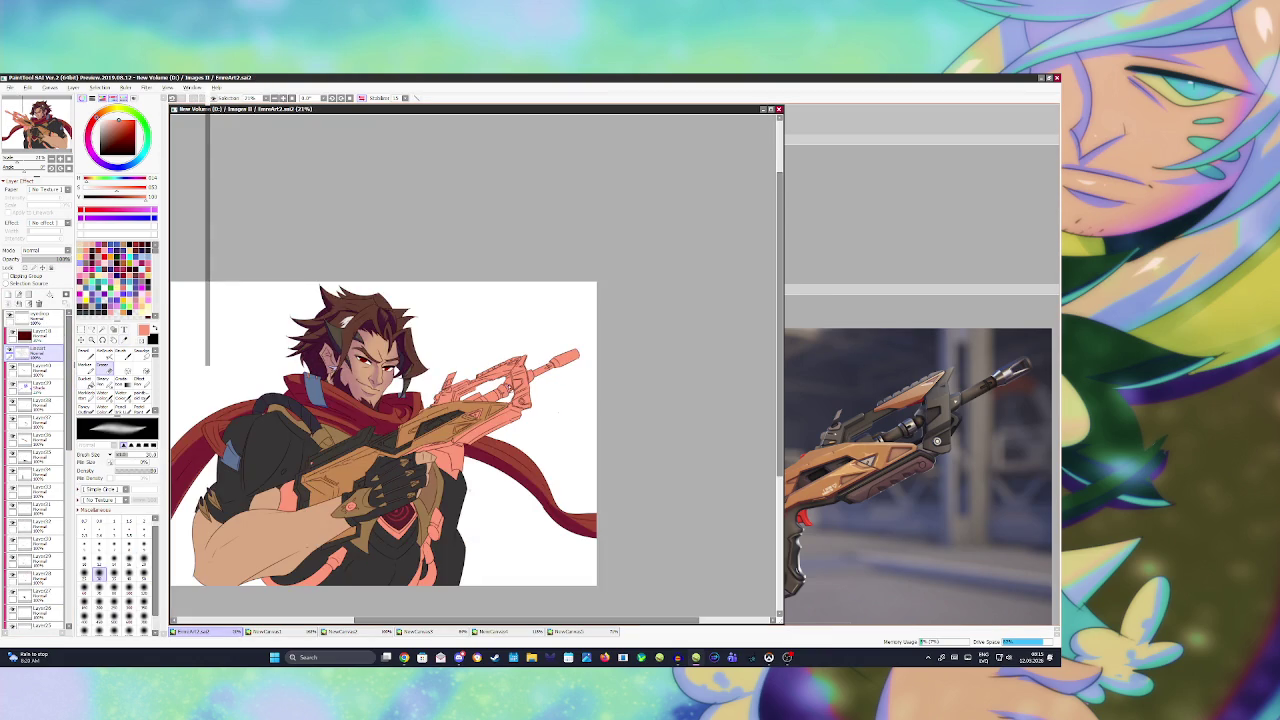
{"action": "scroll", "coordinate": [569, 334], "scroll_direction": "up", "scroll_amount": 1}
{"action": "scroll", "coordinate": [571, 337], "scroll_direction": "up", "scroll_amount": 5}
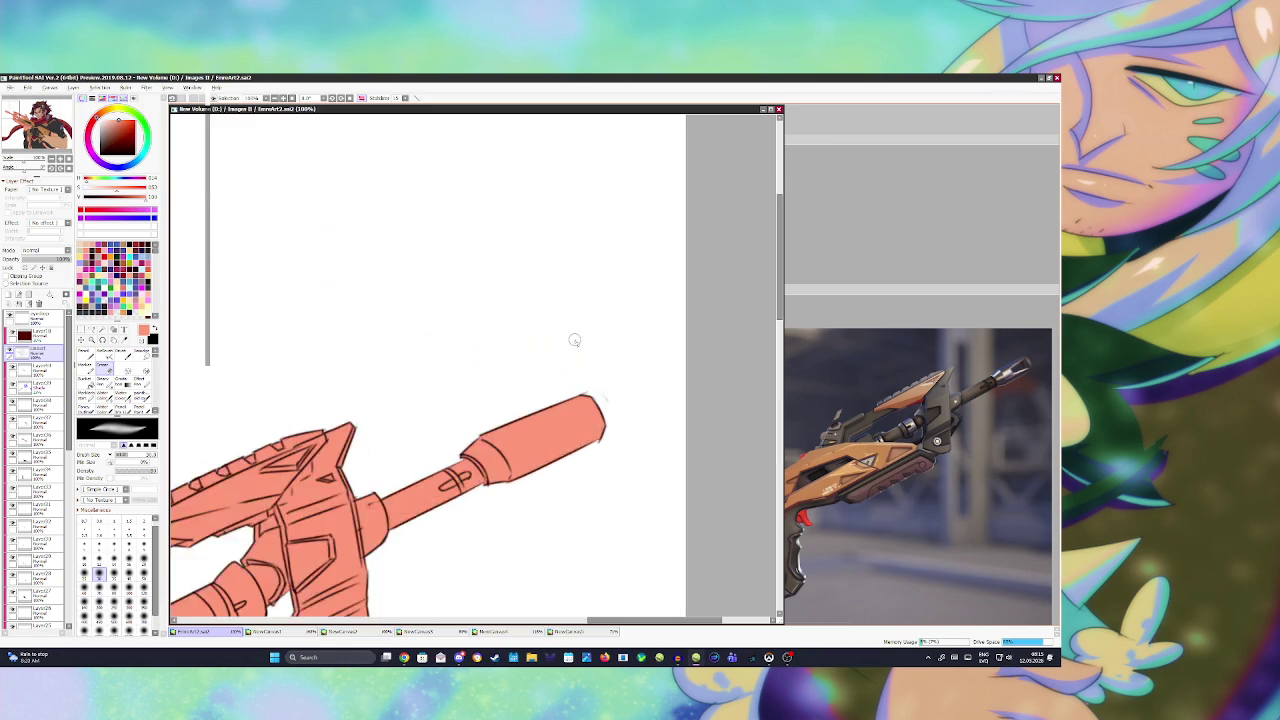
{"action": "scroll", "coordinate": [586, 345], "scroll_direction": "up", "scroll_amount": 1}
{"action": "key", "text": "x"}
{"action": "key", "text": "b"}
{"action": "left_click_drag", "start_coordinate": [544, 455], "coordinate": [553, 485]}
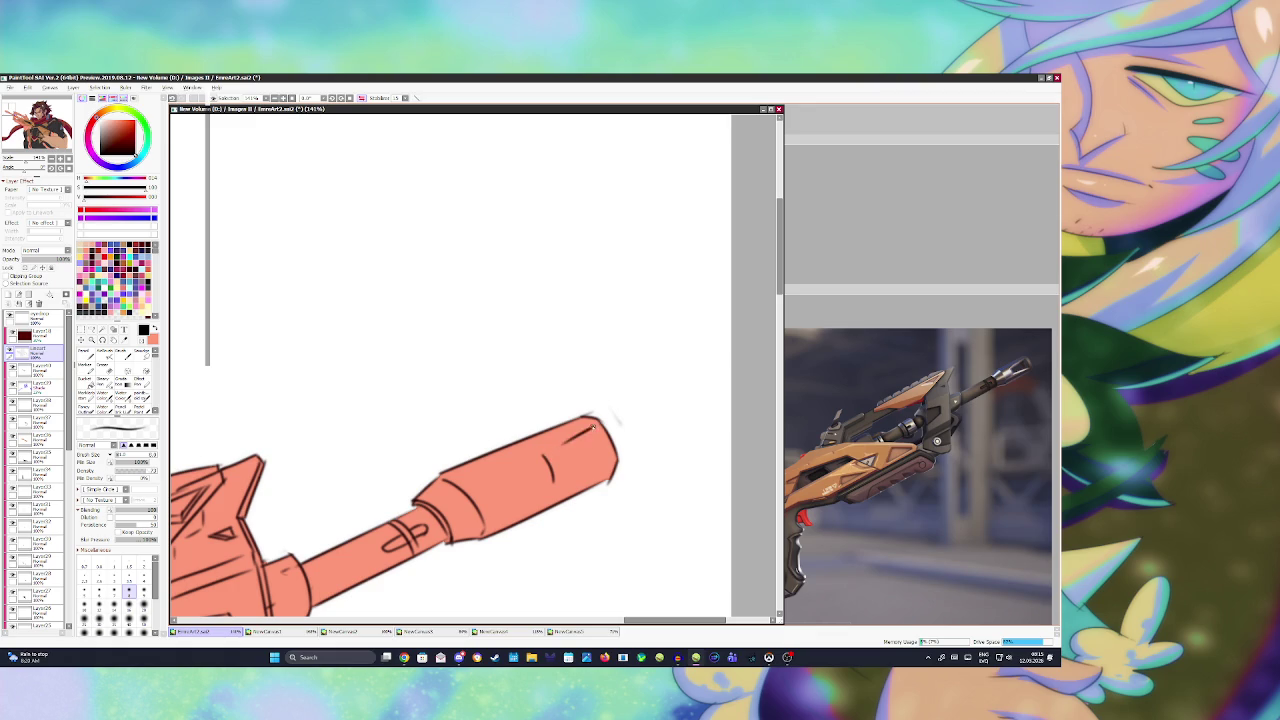
{"action": "left_click_drag", "start_coordinate": [545, 458], "coordinate": [593, 428]}
- Check the gun reference and adjust the muzzle rectangle's closing stroke
{"action": "left_click", "coordinate": [850, 450]}
{"action": "scroll", "coordinate": [990, 390], "scroll_direction": "up", "scroll_amount": 5}
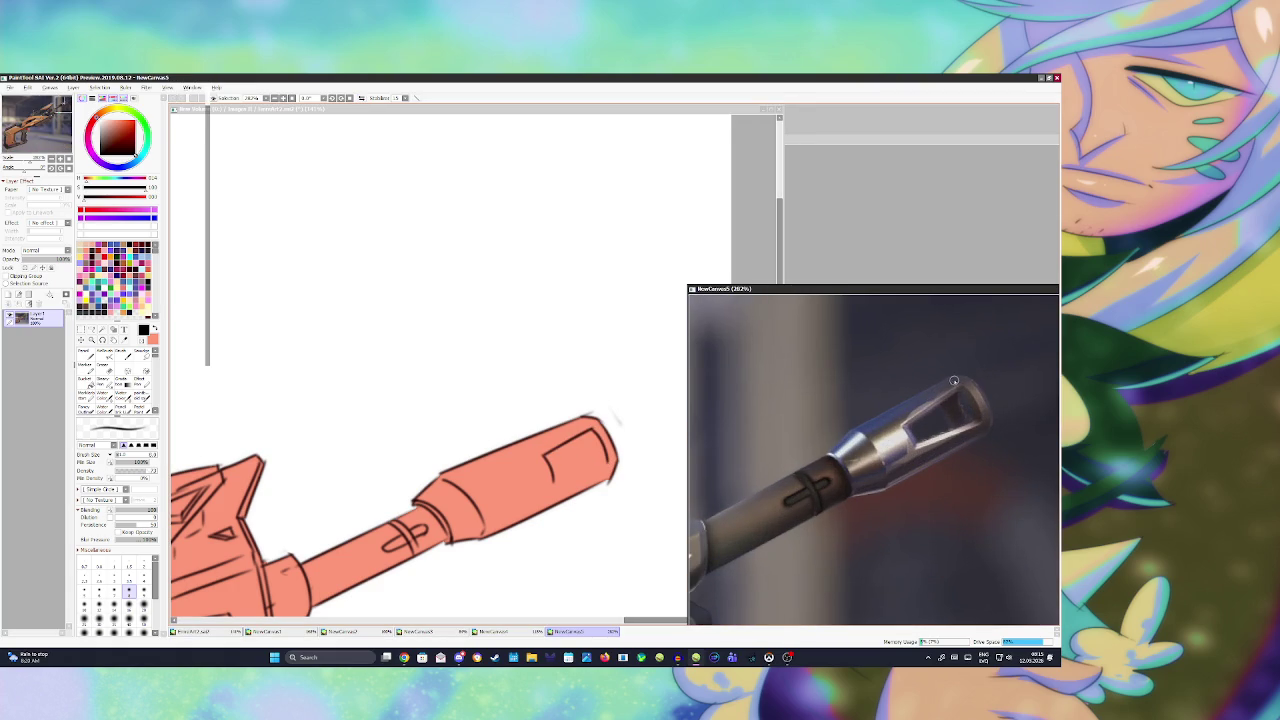
{"action": "left_click", "coordinate": [562, 478]}
{"action": "key", "text": "ctrl+z"}
{"action": "mouse_move", "coordinate": [554, 482]}
{"action": "left_mouse_down"}
{"action": "mouse_move", "coordinate": [606, 459]}
{"action": "mouse_move", "coordinate": [580, 474]}
{"action": "left_mouse_up"}
{"action": "key", "text": "ctrl+z"}
{"action": "key", "text": "ctrl+z"}
{"action": "key", "text": "ctrl+z"}
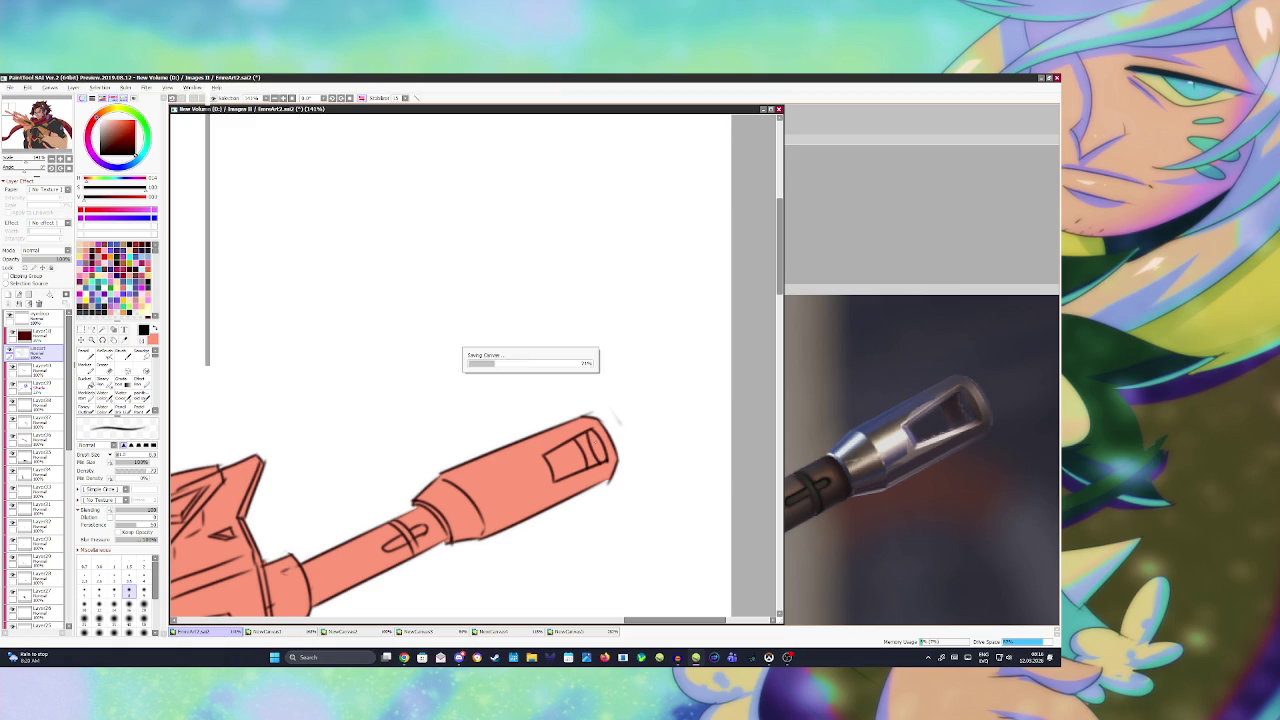
- Clear the inside of the muzzle rectangle to white on Layer3 via Magic Wand and Delete
{"action": "key", "text": "w"}
{"action": "left_click", "coordinate": [565, 460]}
{"action": "scroll", "coordinate": [35, 470], "scroll_direction": "down", "scroll_amount": 10}
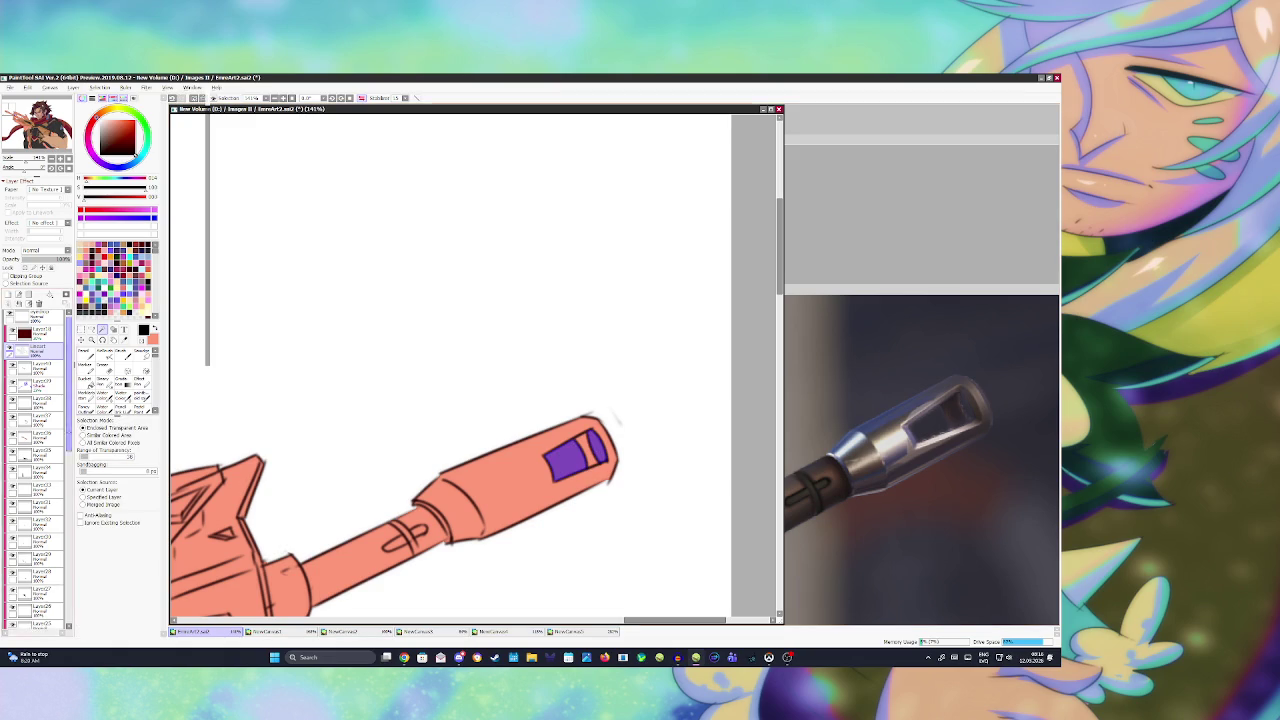
{"action": "left_click", "coordinate": [52, 581]}
{"action": "key", "text": "Delete"}
{"action": "key", "text": "ctrl+d"}
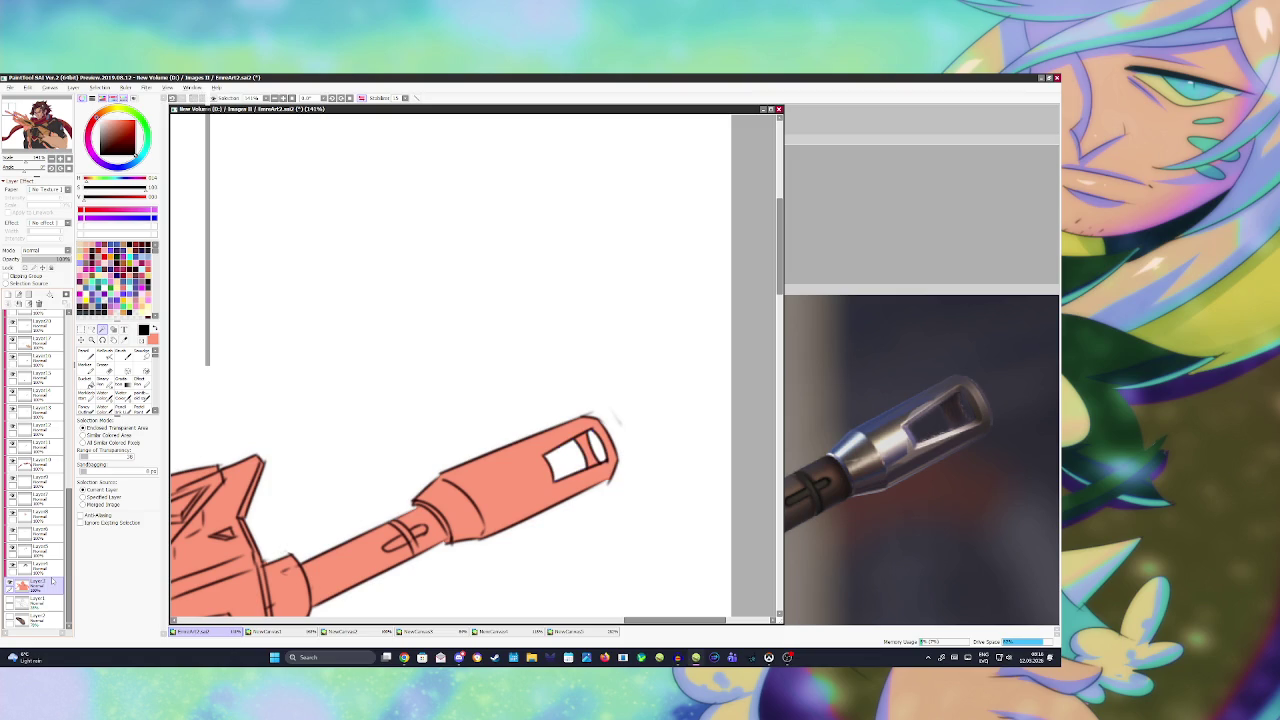
{"action": "scroll", "coordinate": [390, 435], "scroll_direction": "down", "scroll_amount": 3}
{"action": "scroll", "coordinate": [470, 395], "scroll_direction": "down", "scroll_amount": 5}
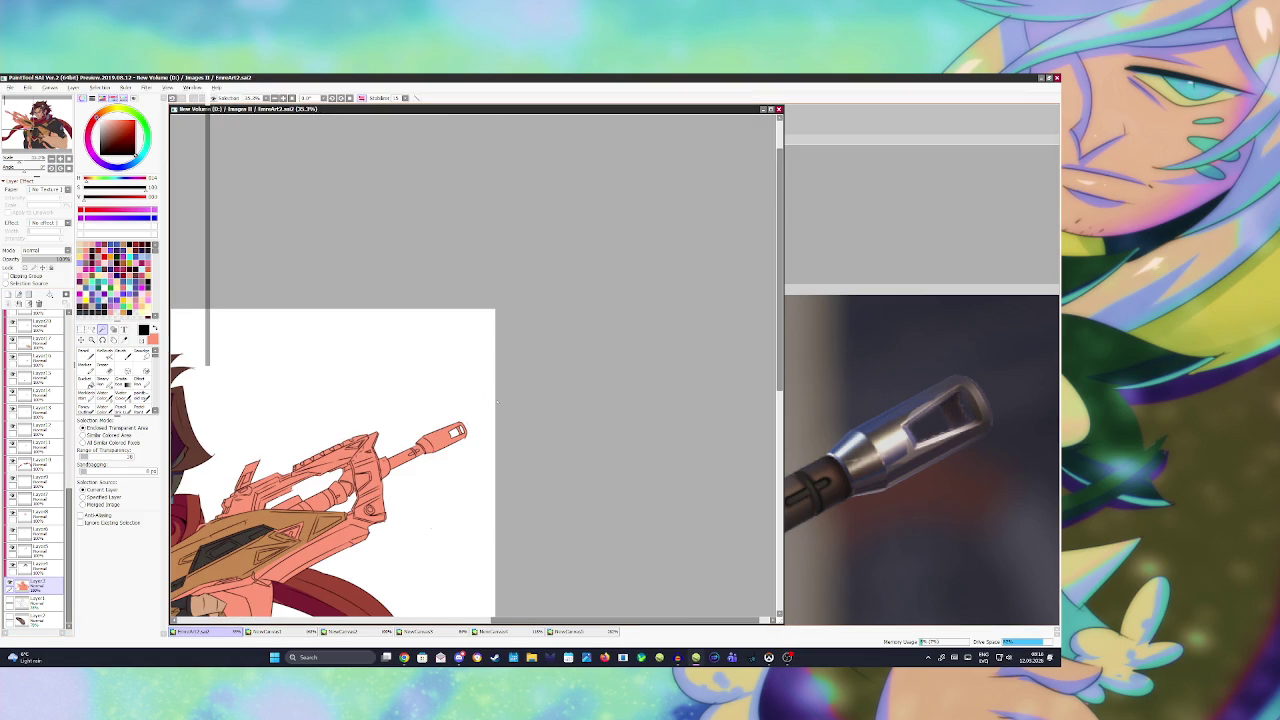
- Zoom the NewCanvas5 reference out to show the full rifle, then return to the illustration
{"action": "scroll", "coordinate": [614, 341], "scroll_direction": "down", "scroll_amount": 4}
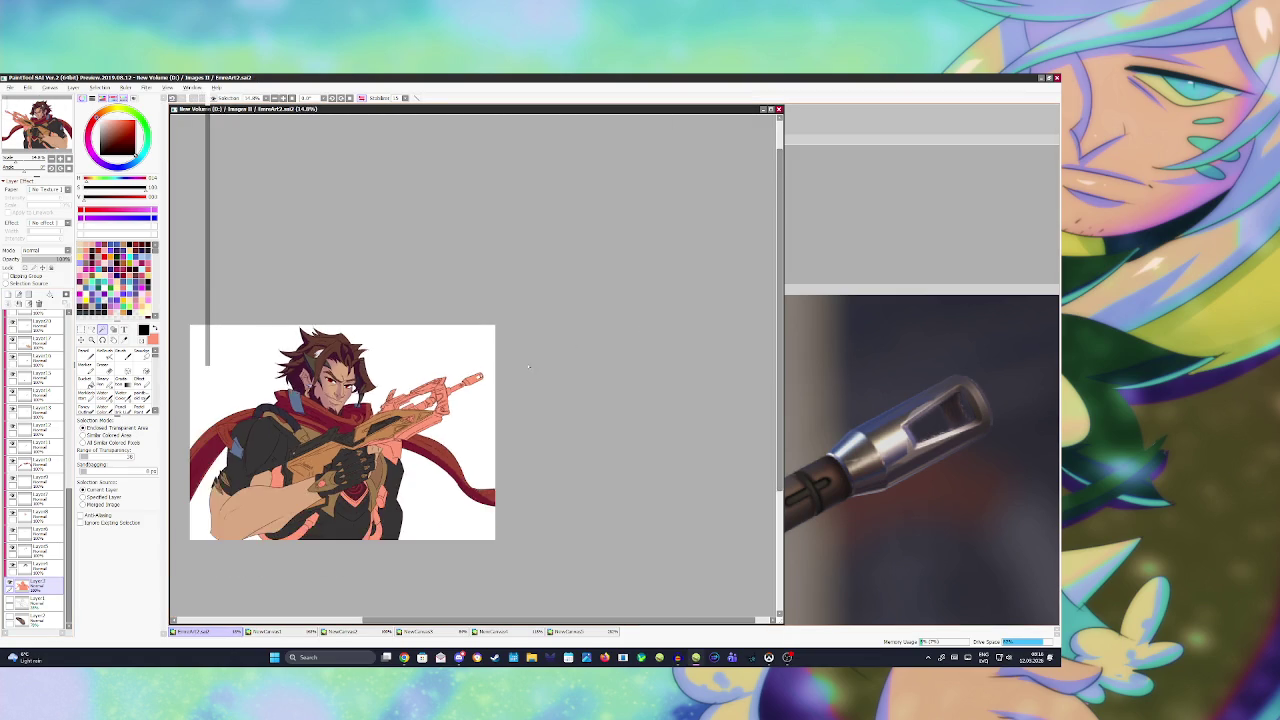
{"action": "scroll", "coordinate": [327, 424], "scroll_direction": "up", "scroll_amount": 4}
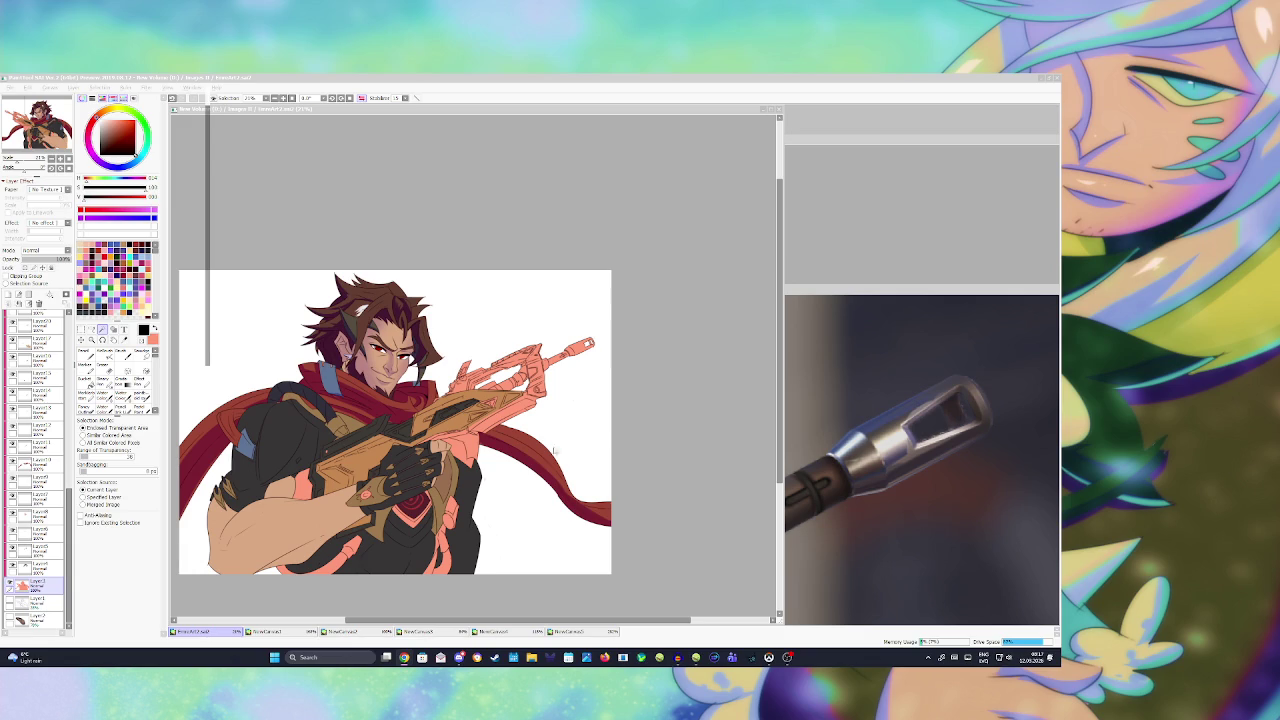
{"action": "scroll", "coordinate": [553, 451], "scroll_direction": "down", "scroll_amount": 1}
{"action": "scroll", "coordinate": [433, 467], "scroll_direction": "up", "scroll_amount": 2}
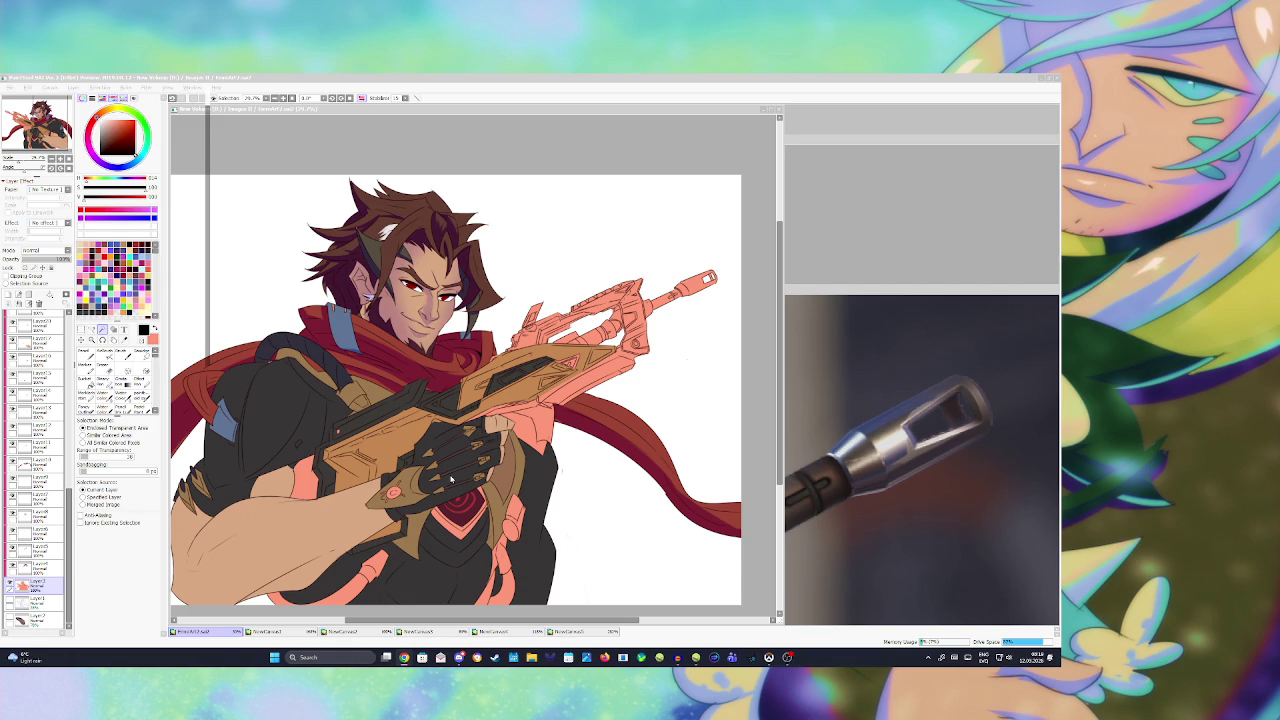
{"action": "scroll", "coordinate": [565, 291], "scroll_direction": "down", "scroll_amount": 3}
{"action": "scroll", "coordinate": [423, 392], "scroll_direction": "up", "scroll_amount": 3}
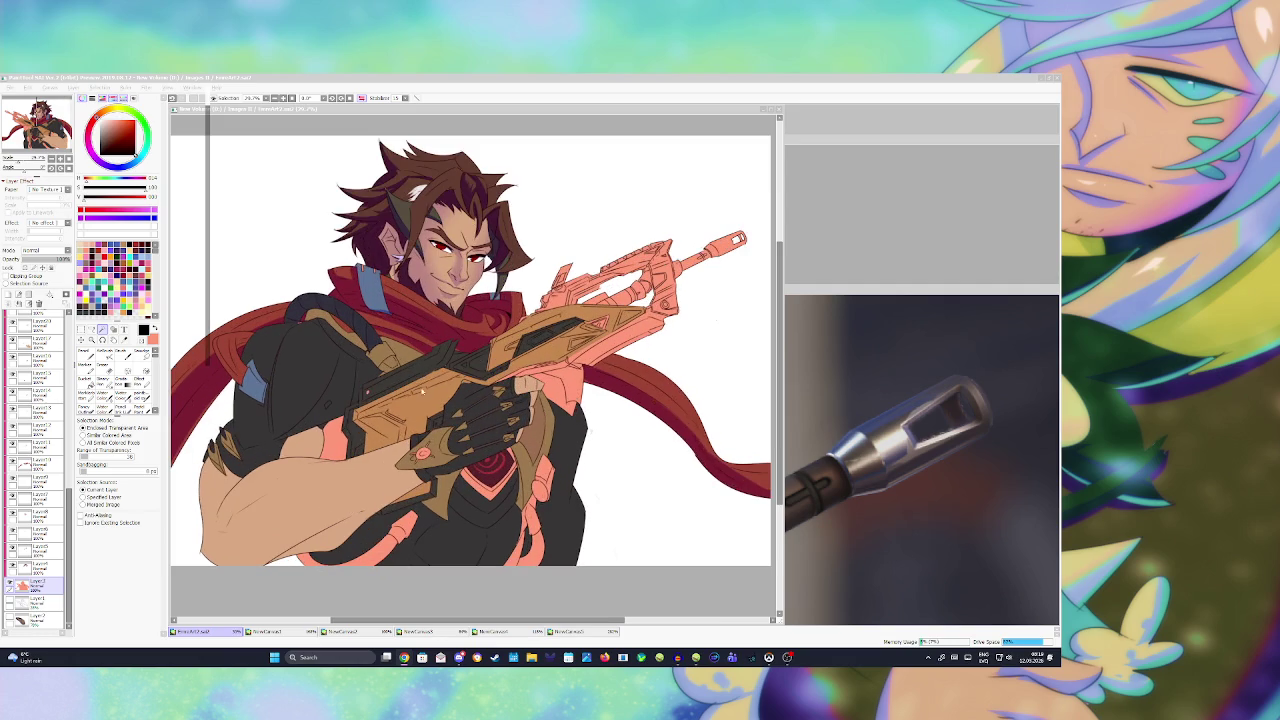
{"action": "left_click", "coordinate": [871, 325]}
{"action": "scroll", "coordinate": [871, 325], "scroll_direction": "down", "scroll_amount": 3}
{"action": "scroll", "coordinate": [871, 325], "scroll_direction": "down", "scroll_amount": 2}
{"action": "scroll", "coordinate": [871, 325], "scroll_direction": "up", "scroll_amount": 2}
{"action": "scroll", "coordinate": [871, 325], "scroll_direction": "up", "scroll_amount": 2}
{"action": "left_click", "coordinate": [639, 105]}
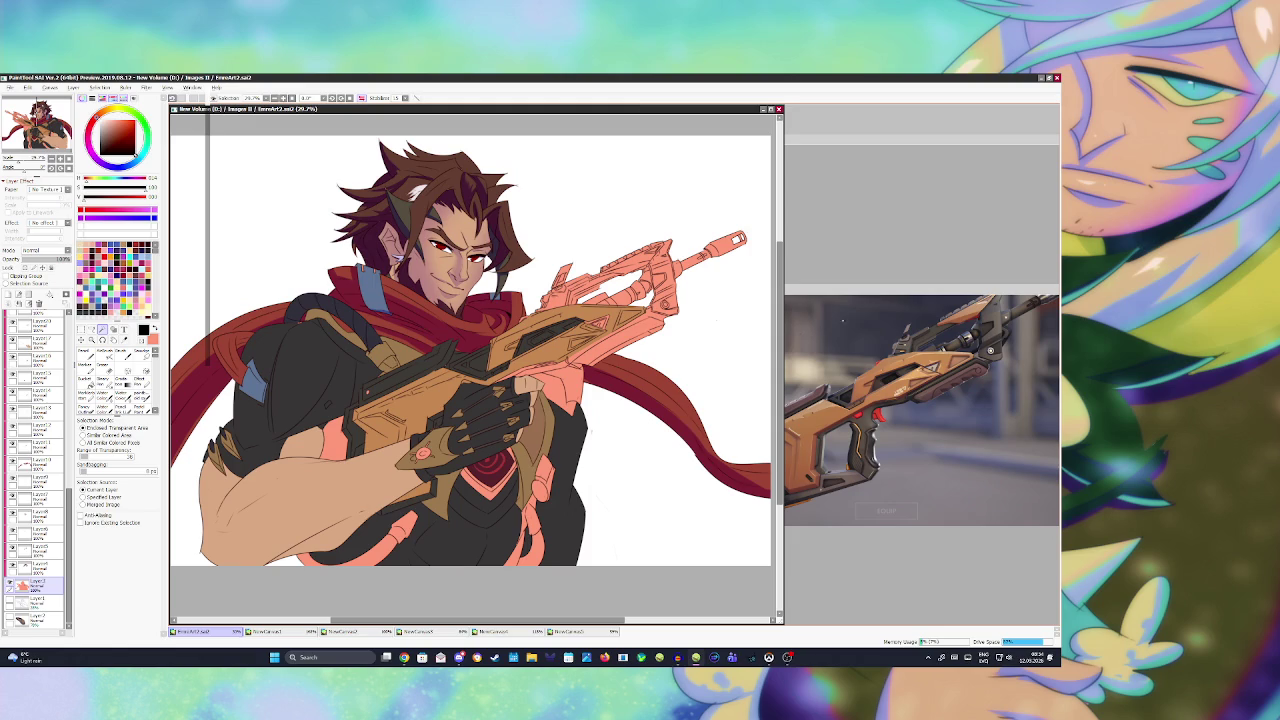
- Check the rifle reference, then magic-wand the small part on the rifle
{"action": "left_click", "coordinate": [568, 631]}
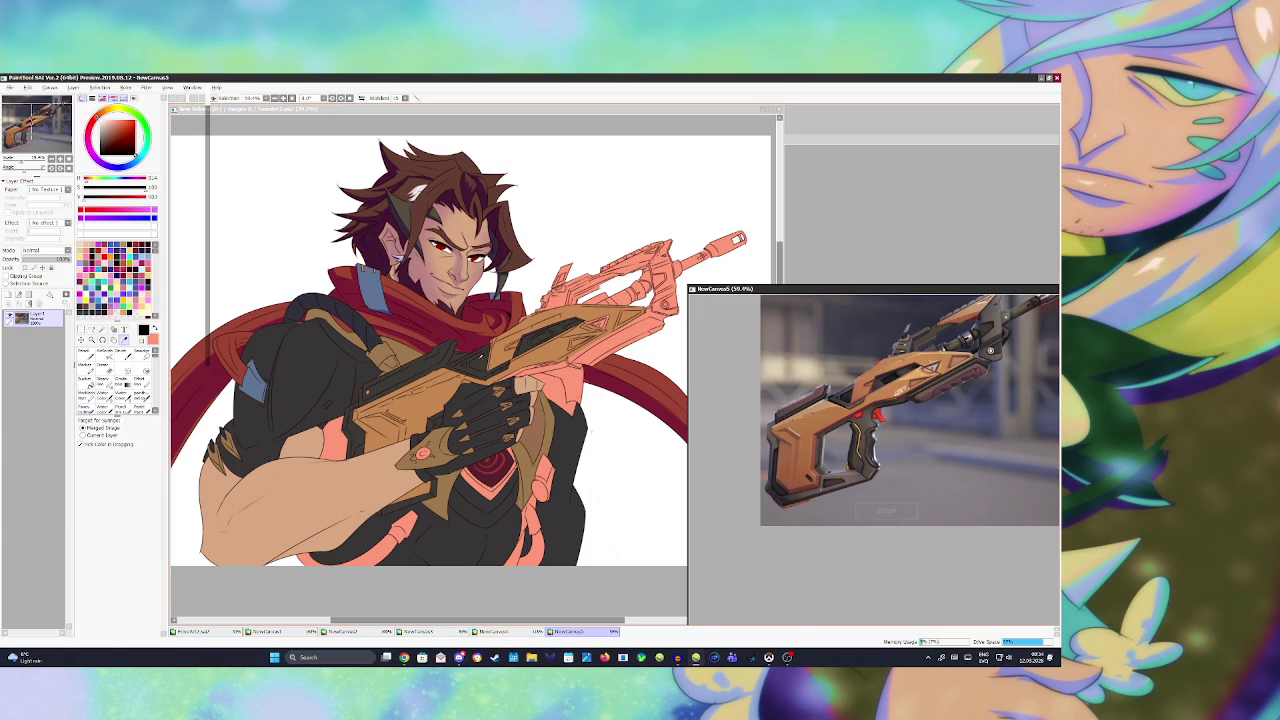
{"action": "left_click", "coordinate": [195, 631]}
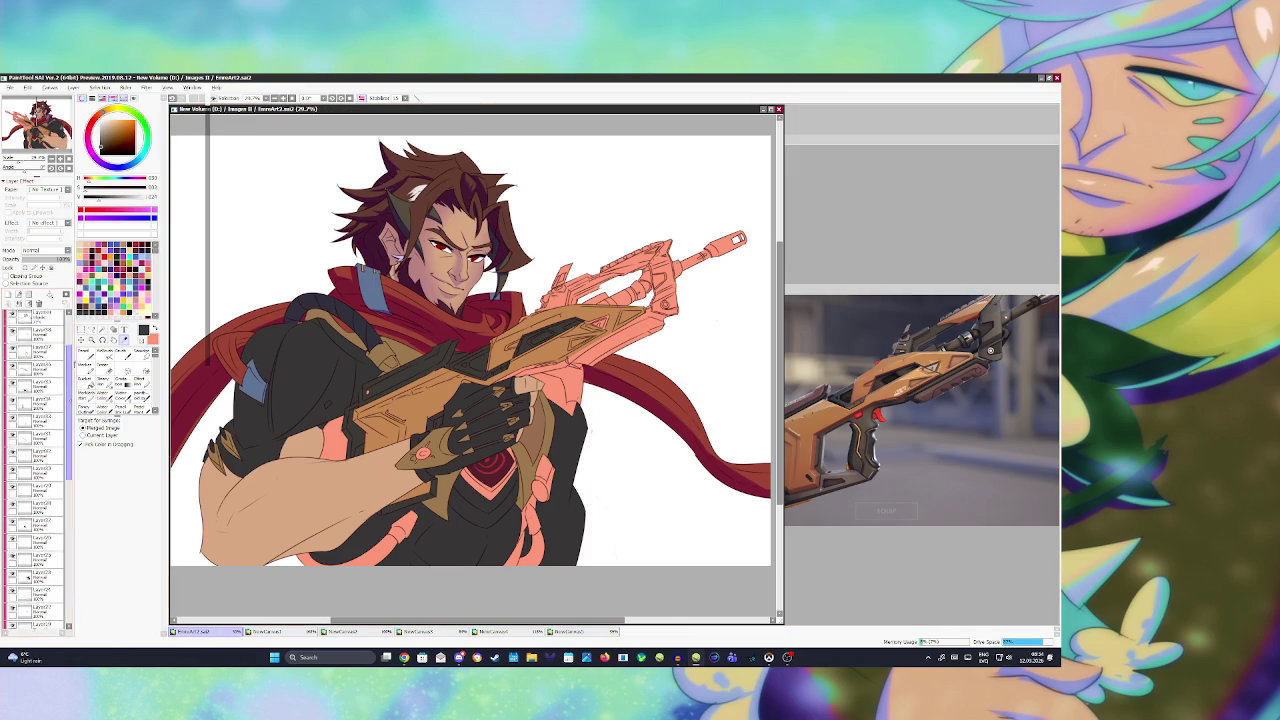
{"action": "key", "text": "w"}
{"action": "left_click", "coordinate": [548, 302]}
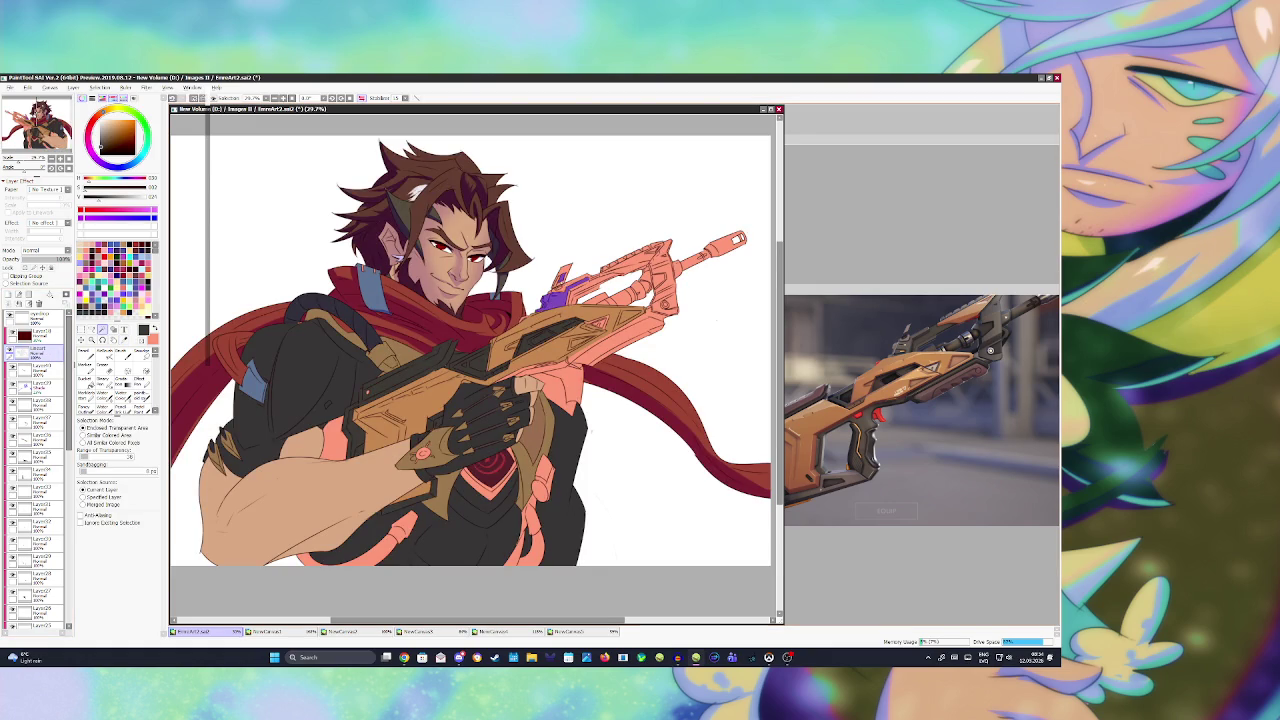
- Paint the upper barrel and muzzle into the selection with the Selection Pen
{"action": "key", "text": "ctrl+i"}
{"action": "key", "text": "ctrl+i"}
{"action": "left_click_drag", "start_coordinate": [600, 274], "coordinate": [654, 252]}
{"action": "key", "text": "ctrl+z"}
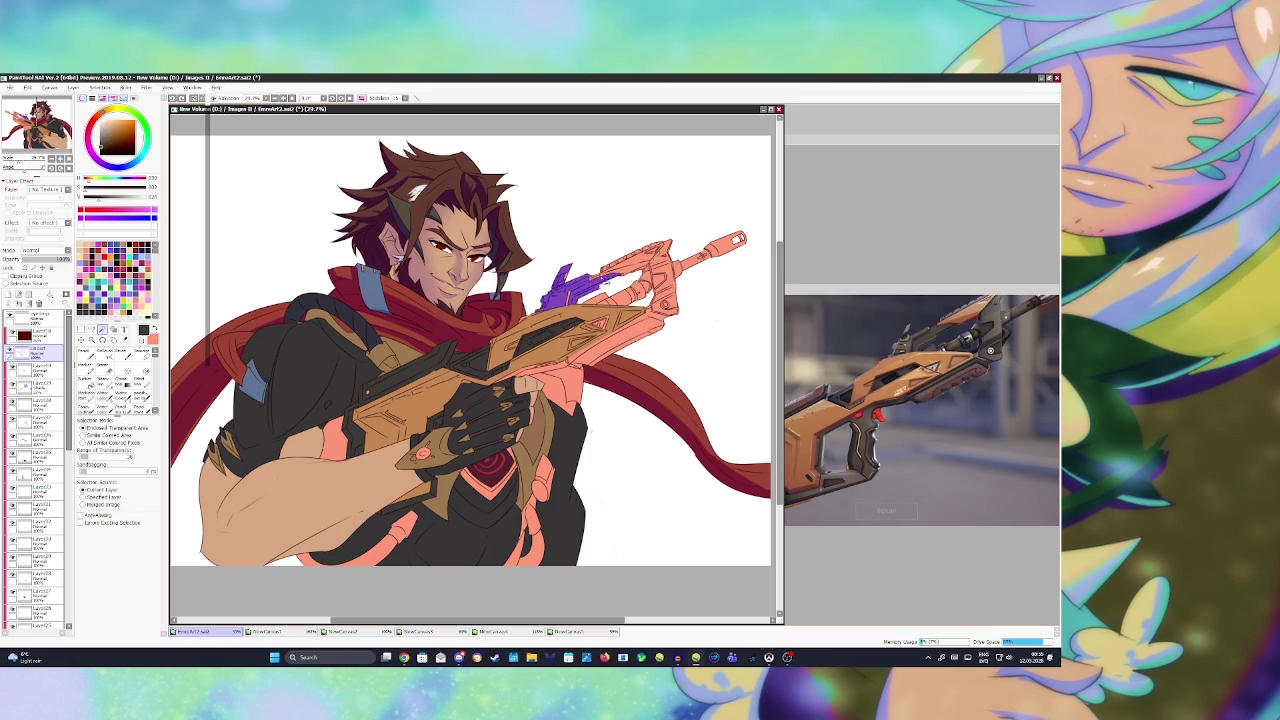
{"action": "mouse_move", "coordinate": [652, 264]}
{"action": "left_mouse_down"}
{"action": "mouse_move", "coordinate": [668, 242]}
{"action": "mouse_move", "coordinate": [668, 300]}
{"action": "mouse_move", "coordinate": [641, 287]}
{"action": "left_mouse_up"}
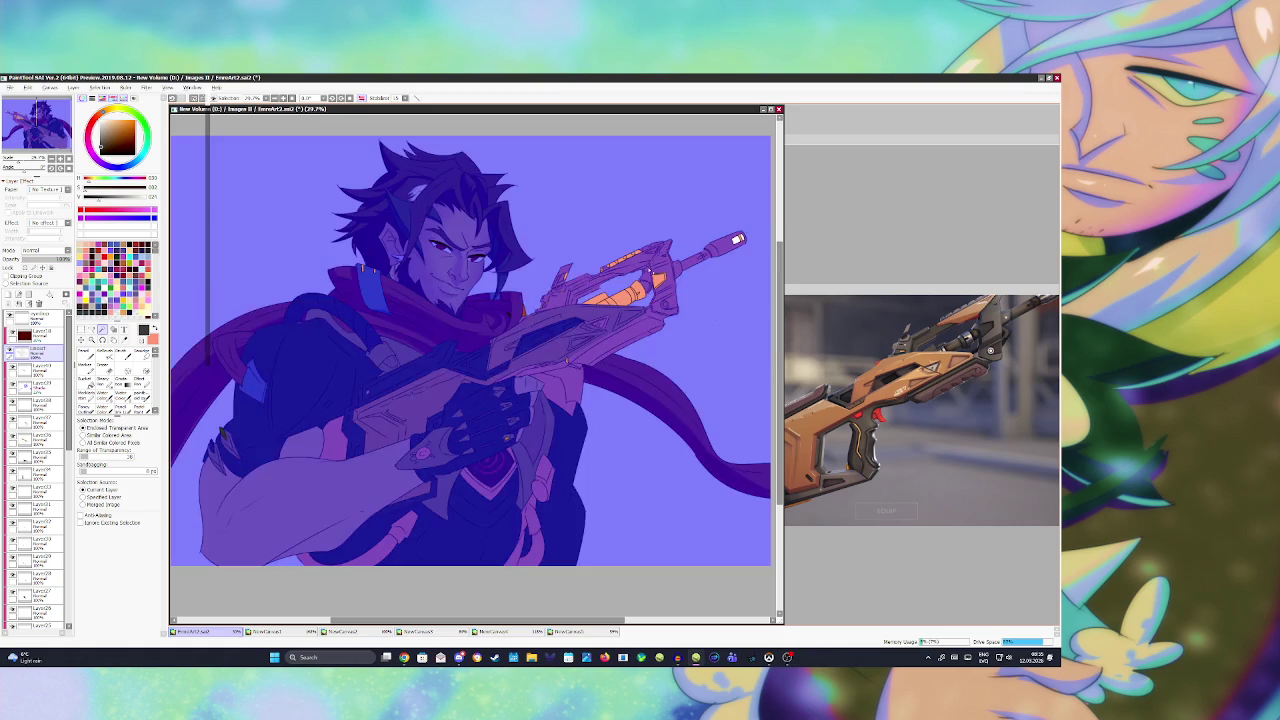
{"action": "mouse_move", "coordinate": [652, 279]}
{"action": "left_mouse_down"}
{"action": "mouse_move", "coordinate": [628, 302]}
{"action": "mouse_move", "coordinate": [584, 296]}
{"action": "left_mouse_up"}
{"action": "mouse_move", "coordinate": [656, 276]}
{"action": "left_mouse_down"}
{"action": "mouse_move", "coordinate": [662, 288]}
{"action": "mouse_move", "coordinate": [702, 256]}
{"action": "left_mouse_up"}
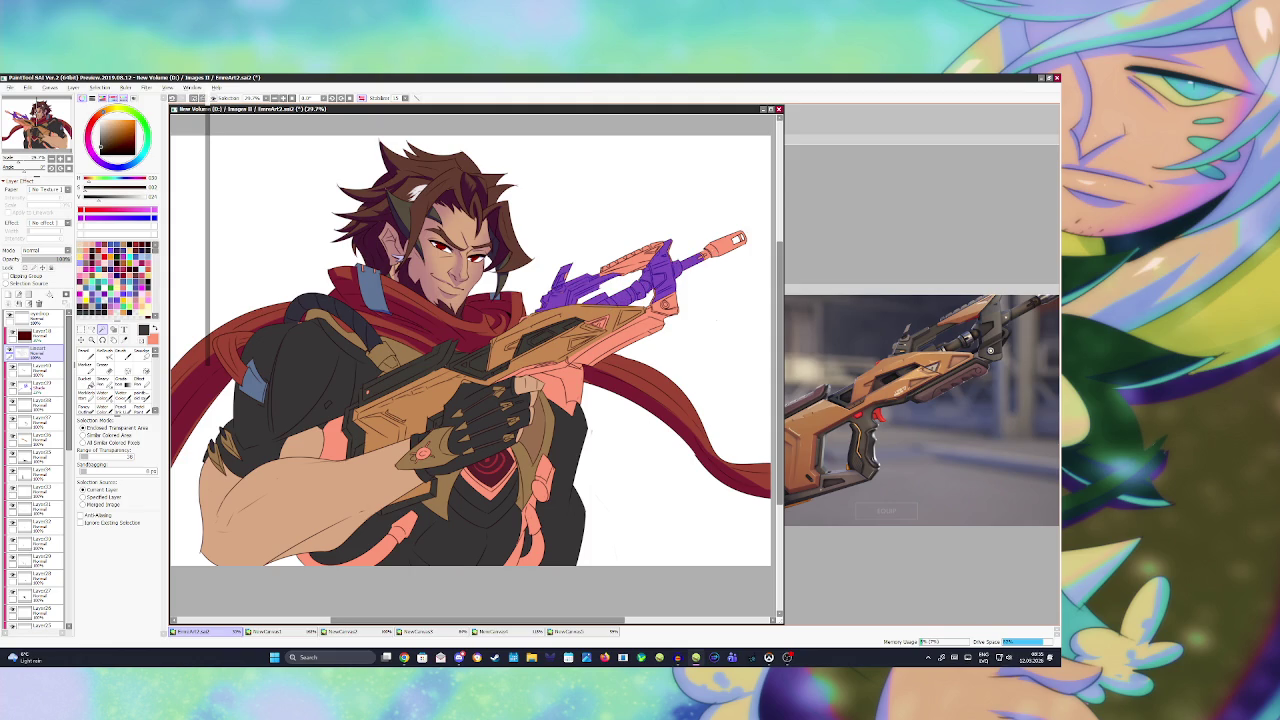
{"action": "left_click", "coordinate": [710, 257]}
{"action": "key", "text": "ctrl+d"}
{"action": "mouse_move", "coordinate": [699, 261]}
{"action": "left_mouse_down"}
{"action": "mouse_move", "coordinate": [745, 235]}
{"action": "mouse_move", "coordinate": [719, 238]}
{"action": "left_mouse_up"}
{"action": "key", "text": "ctrl+z"}
{"action": "left_click", "coordinate": [672, 256]}
{"action": "key", "text": "ctrl+z"}
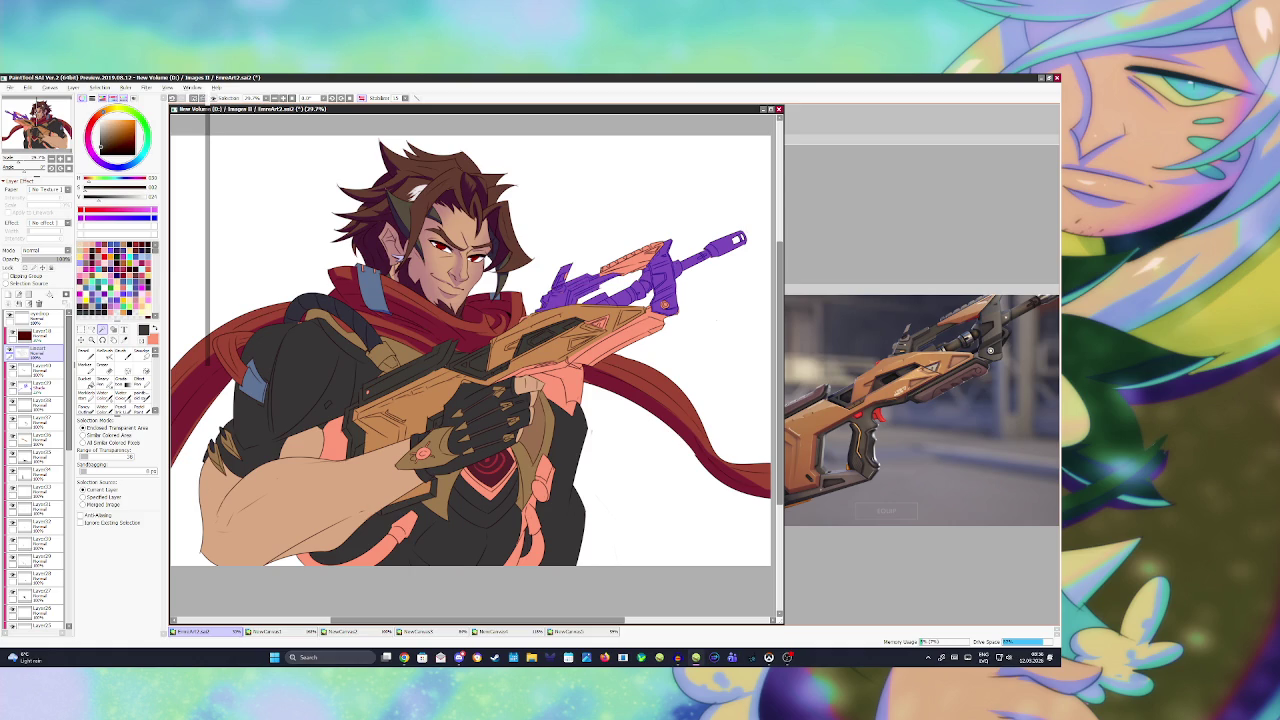
{"action": "left_click", "coordinate": [741, 238]}
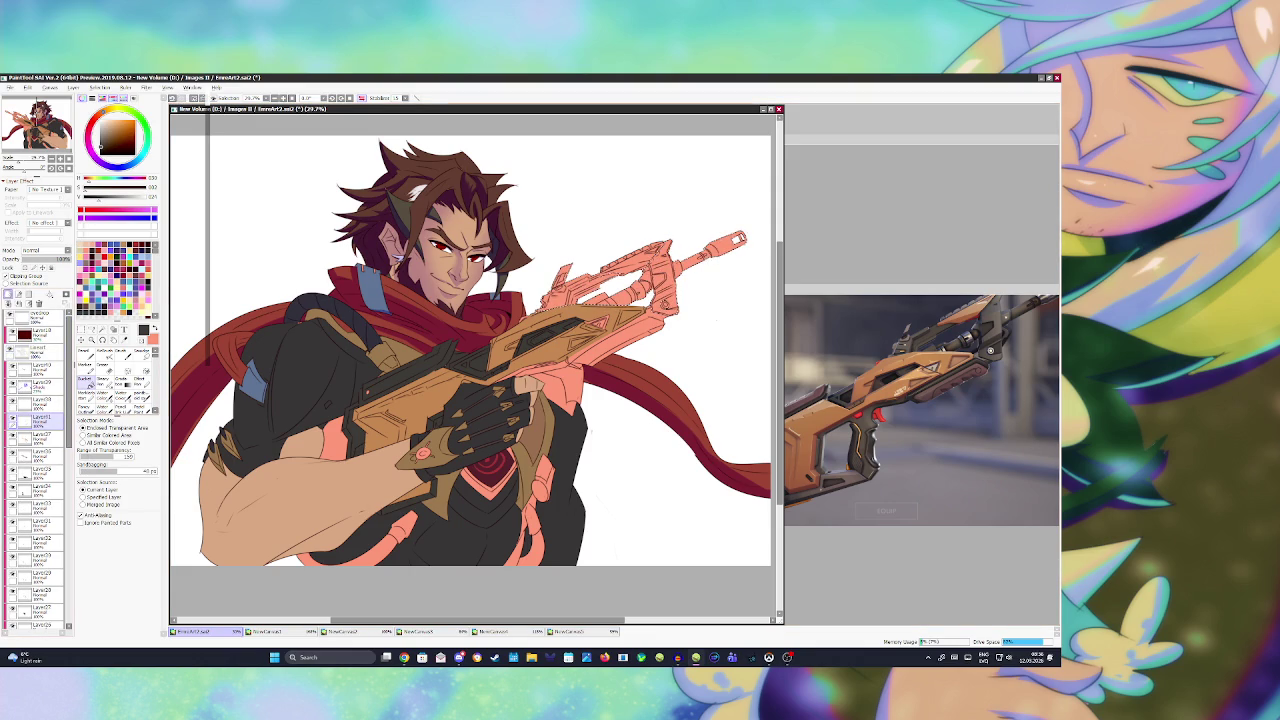
- Fill parts of the gun barrel dark, add a small pencil mark, and save
{"action": "left_click", "coordinate": [741, 238]}
{"action": "key", "text": "ctrl+s"}
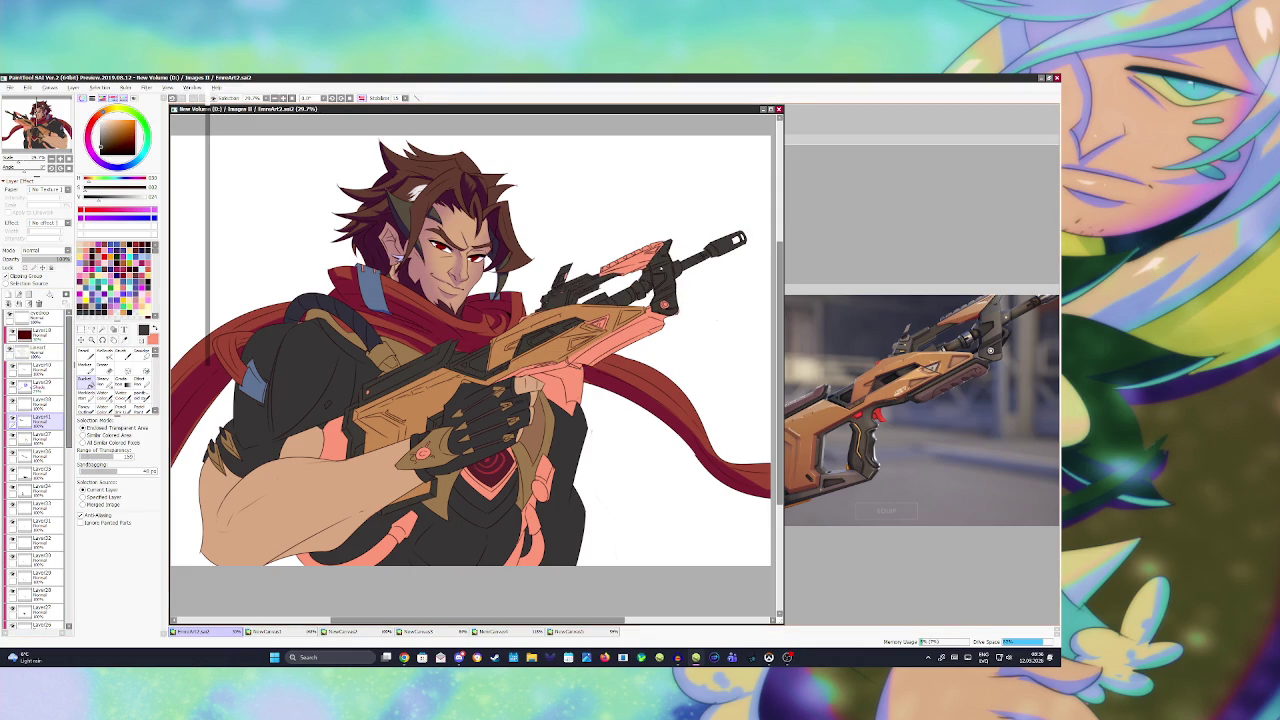
{"action": "key", "text": "n"}
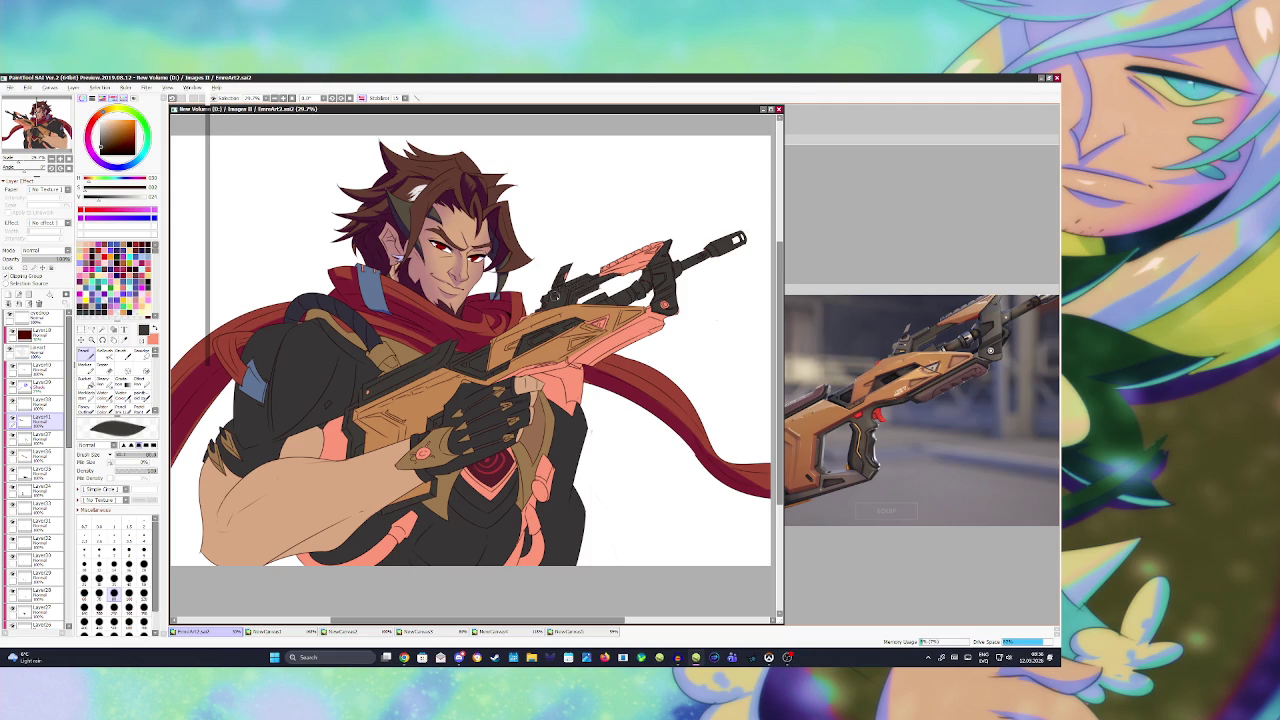
{"action": "left_click_drag", "start_coordinate": [552, 296], "coordinate": [547, 304]}
{"action": "key", "text": "ctrl+s"}
{"action": "key", "text": "alt"}
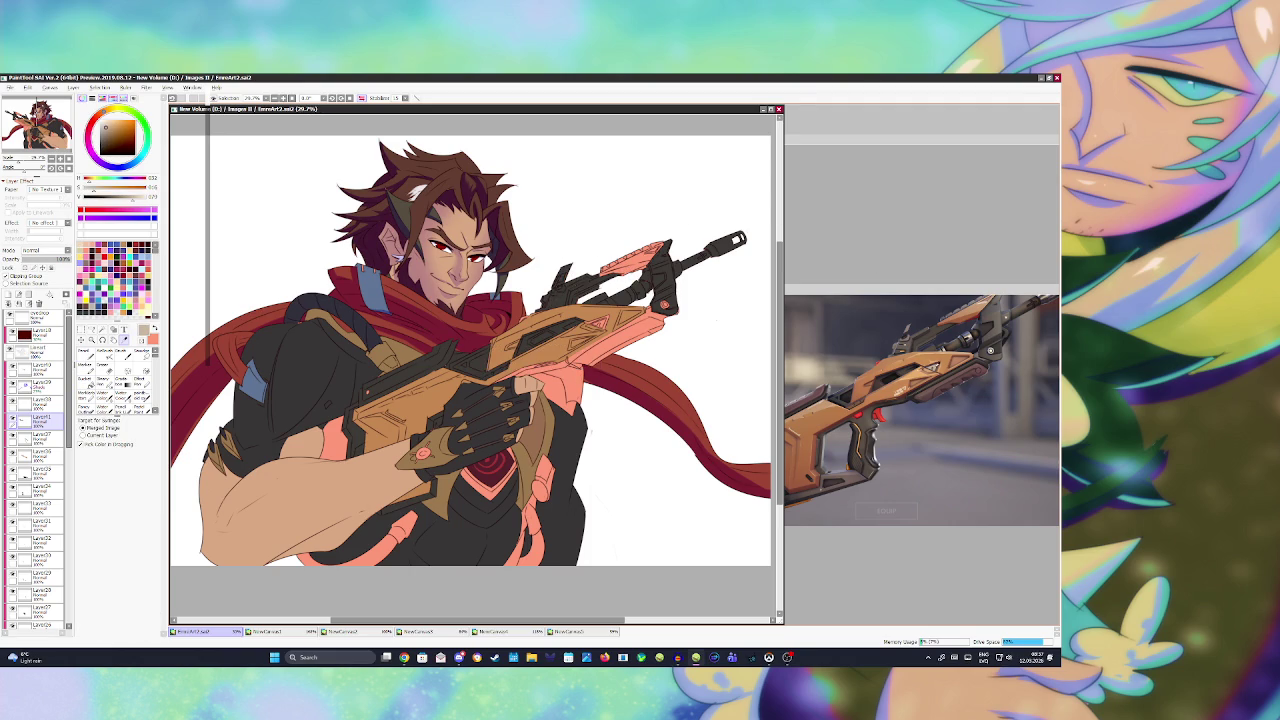
- Magic-wand a small area on the gun from Lineart and darken the purple gem
{"action": "left_click", "coordinate": [35, 347]}
{"action": "key", "text": "w"}
{"action": "left_click", "coordinate": [598, 324]}
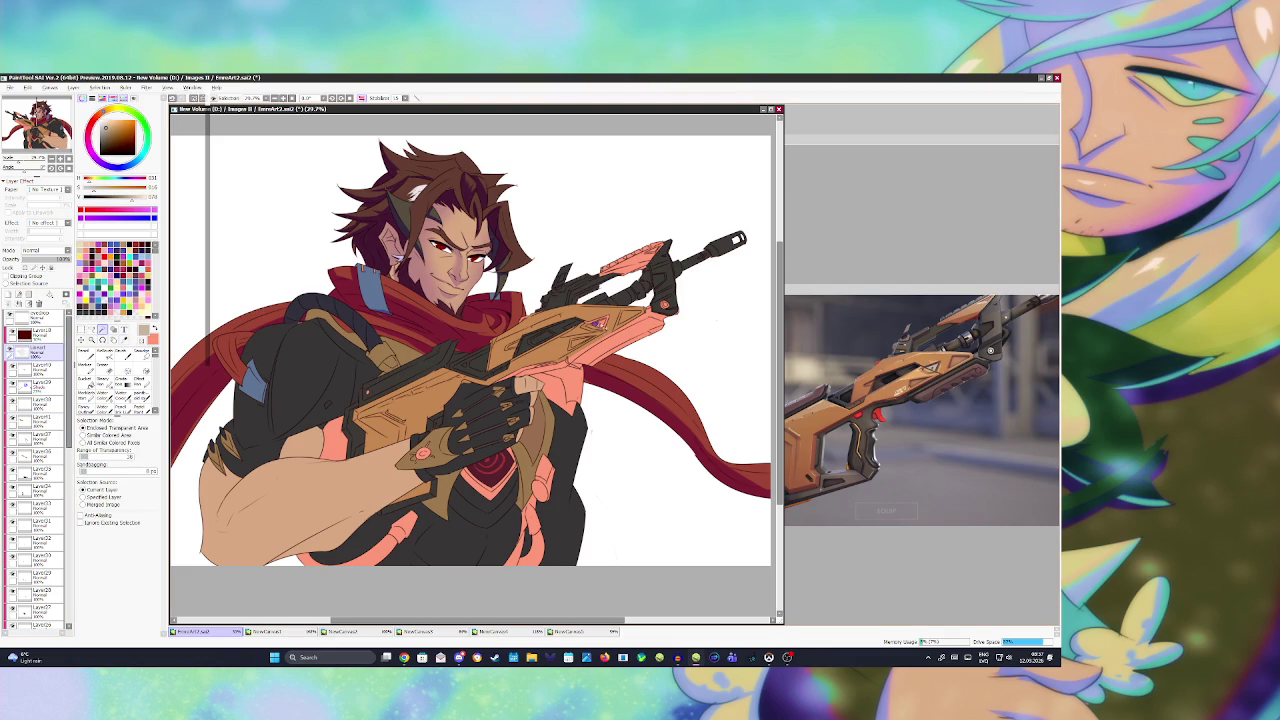
{"action": "key", "text": "ctrl+i"}
{"action": "key", "text": "ctrl+i"}
{"action": "key", "text": "b"}
{"action": "left_click_drag", "start_coordinate": [597, 325], "coordinate": [591, 324]}
- Save, sample the dark grey, and work on the shoulder strap on Layer37
{"action": "key", "text": "w"}
{"action": "key", "text": "b"}
{"action": "left_click", "coordinate": [40, 385]}
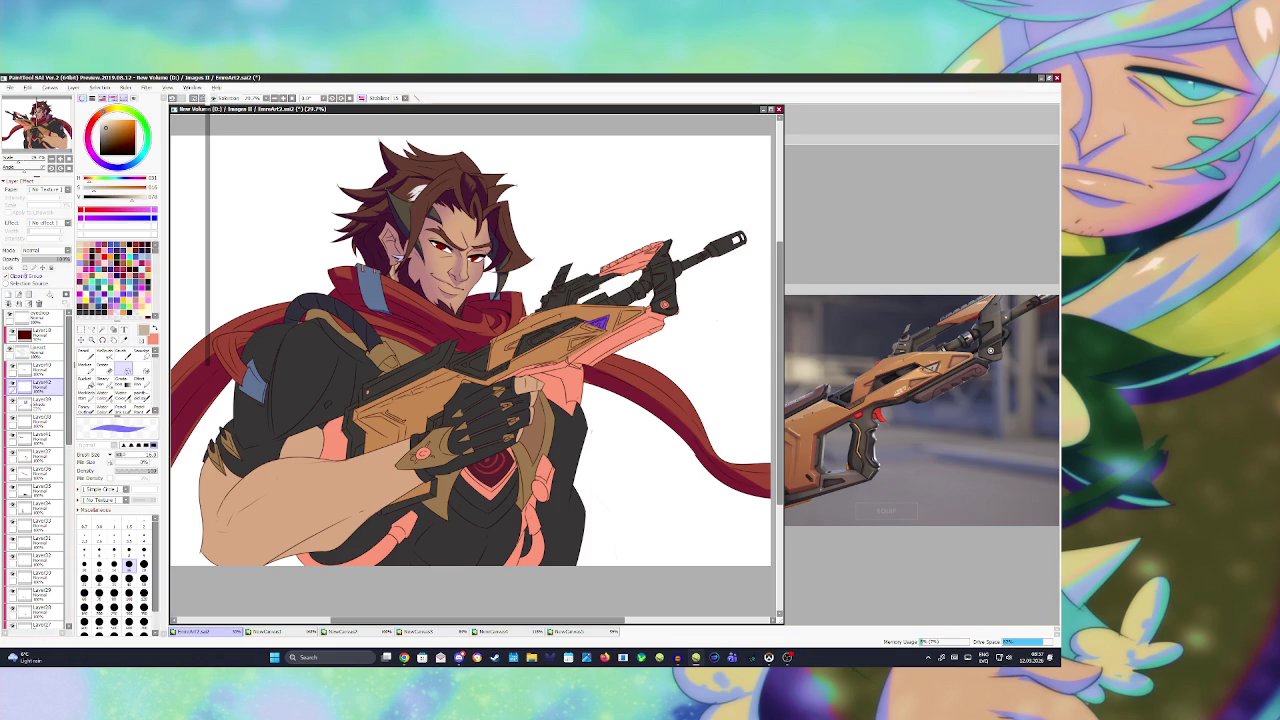
{"action": "key", "text": "w"}
{"action": "key", "text": "ctrl+s"}
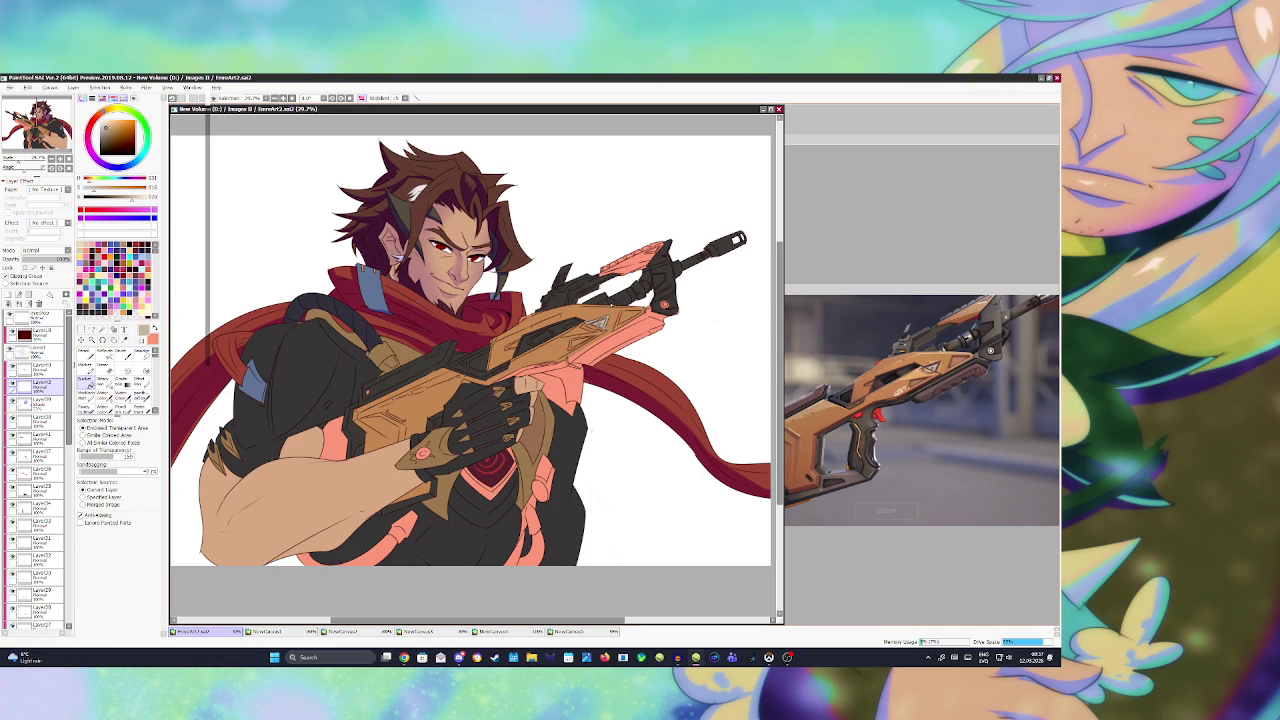
{"action": "key", "text": "alt"}
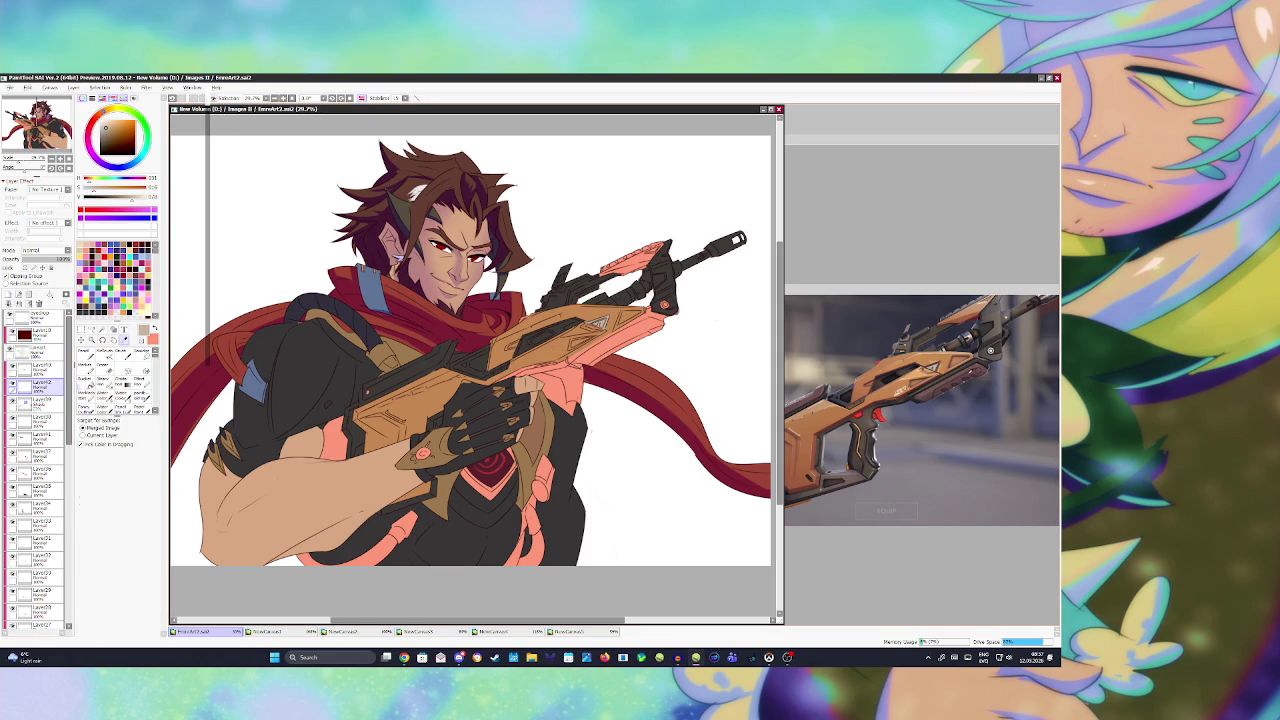
{"action": "left_click", "coordinate": [868, 323], "text": "alt"}
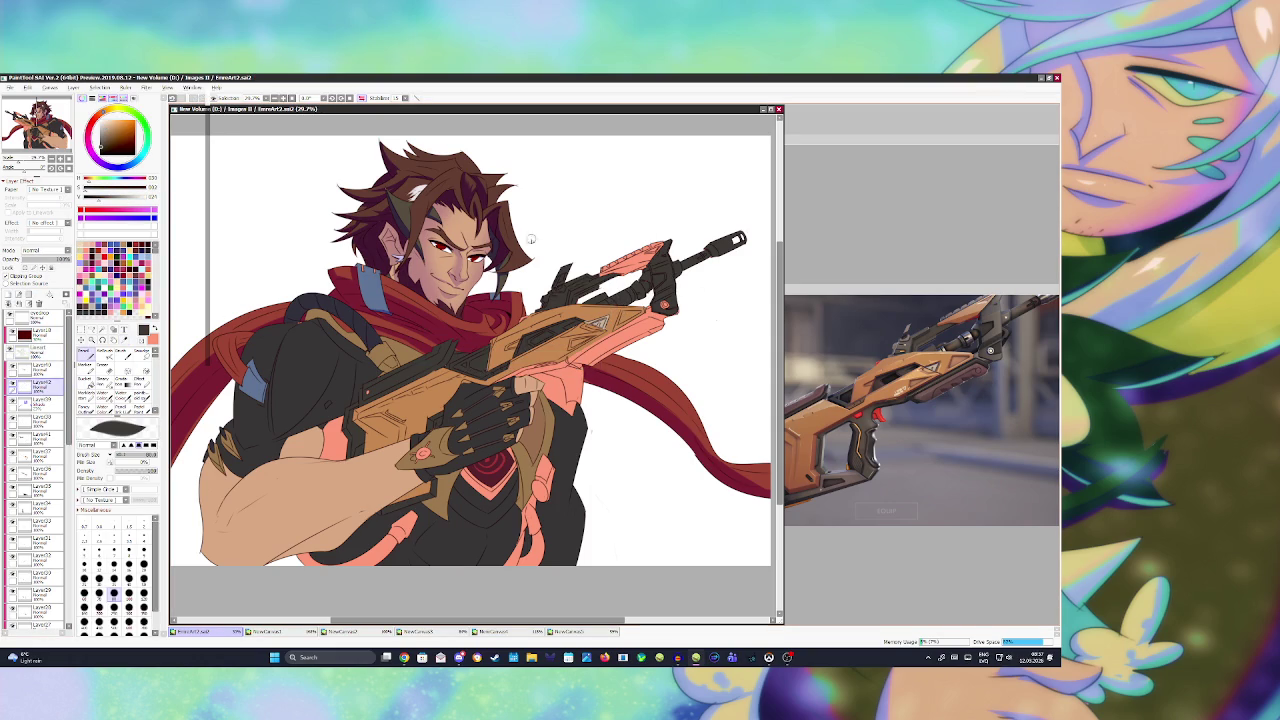
{"action": "left_click", "coordinate": [35, 455]}
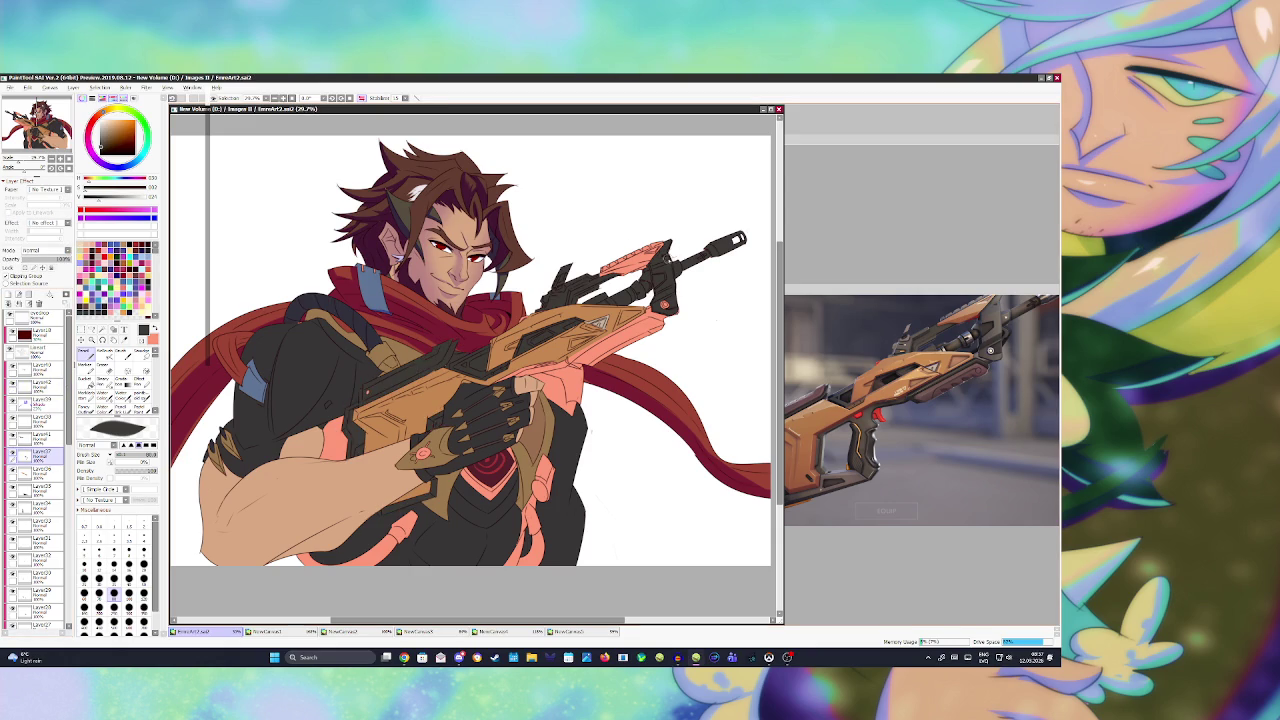
{"action": "key", "text": "ctrl+z"}
- Select the gun stock from Lineart and fill it salmon on a new layer
{"action": "left_click", "coordinate": [686, 220], "text": "alt"}
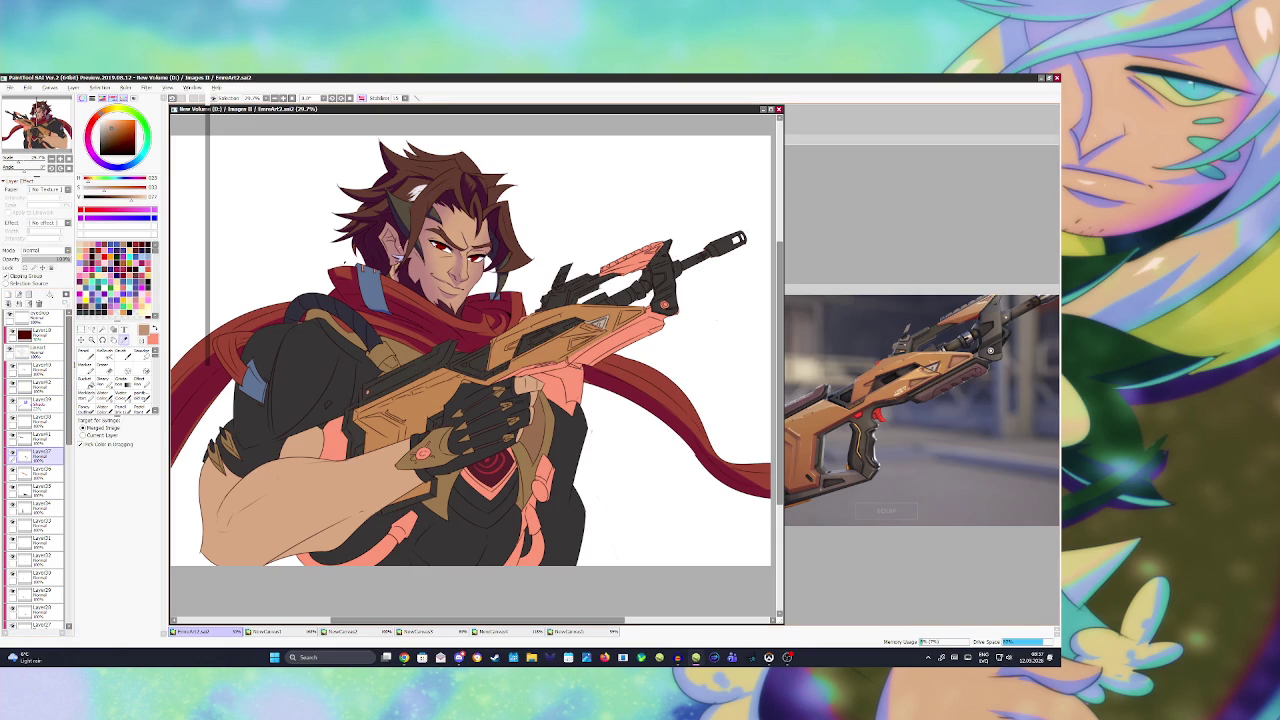
{"action": "left_click", "coordinate": [35, 346]}
{"action": "left_click", "coordinate": [102, 329]}
{"action": "left_click", "coordinate": [635, 258]}
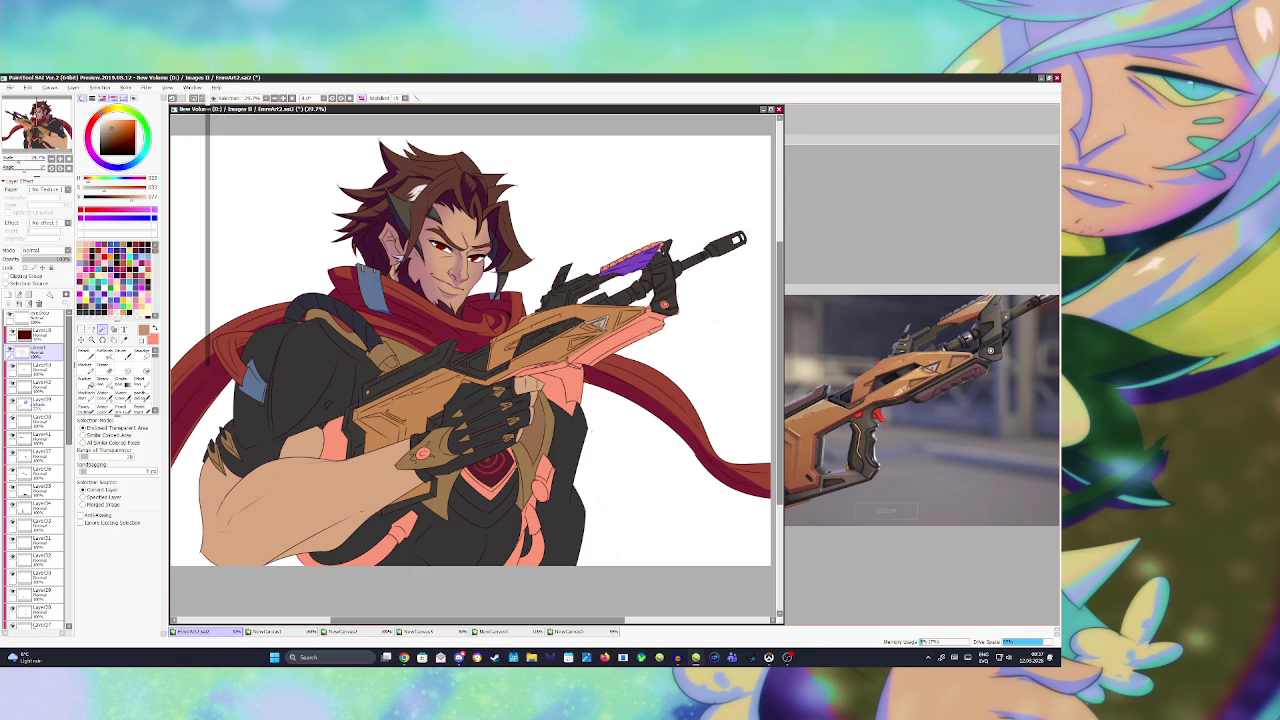
{"action": "key", "text": "b"}
{"action": "left_click", "coordinate": [40, 385]}
{"action": "left_click", "coordinate": [9, 294]}
{"action": "key", "text": "g"}
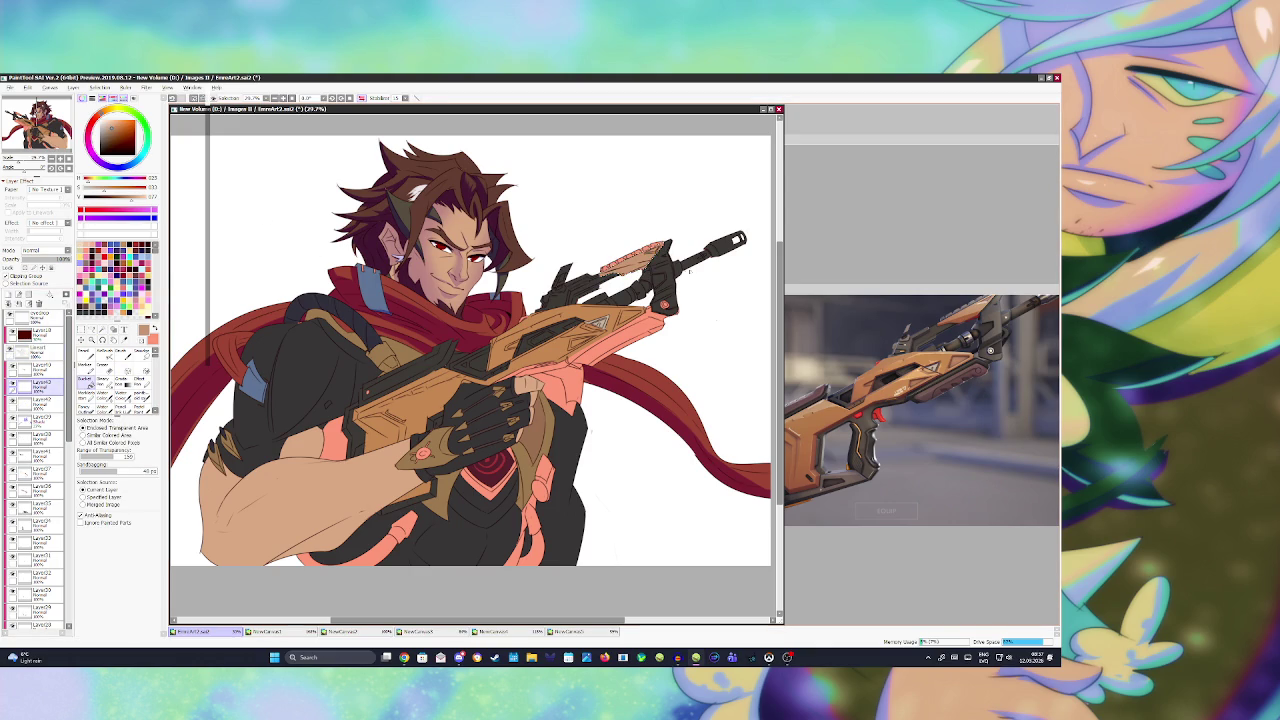
{"action": "left_click", "coordinate": [660, 262]}
- Sample the jacket's dark grey, select the gun's top rail, then deselect and save
{"action": "left_click", "coordinate": [86, 381]}
{"action": "key", "text": "alt"}
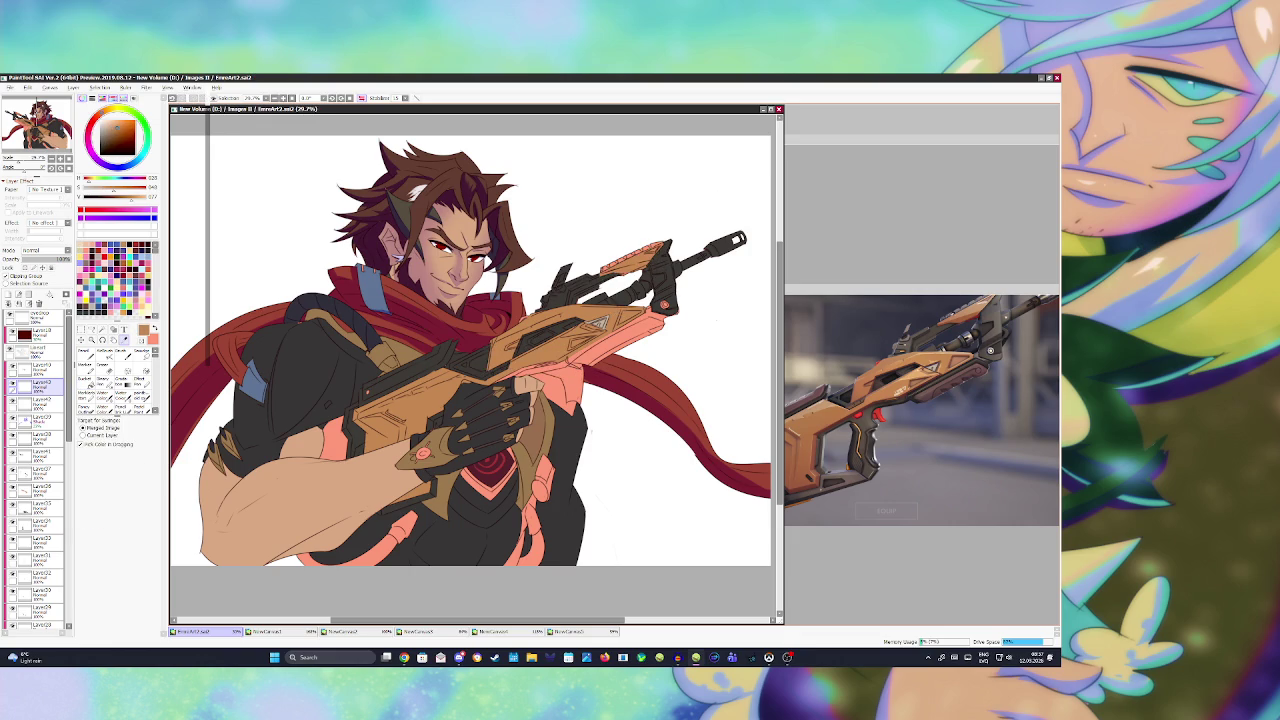
{"action": "left_click", "coordinate": [280, 430]}
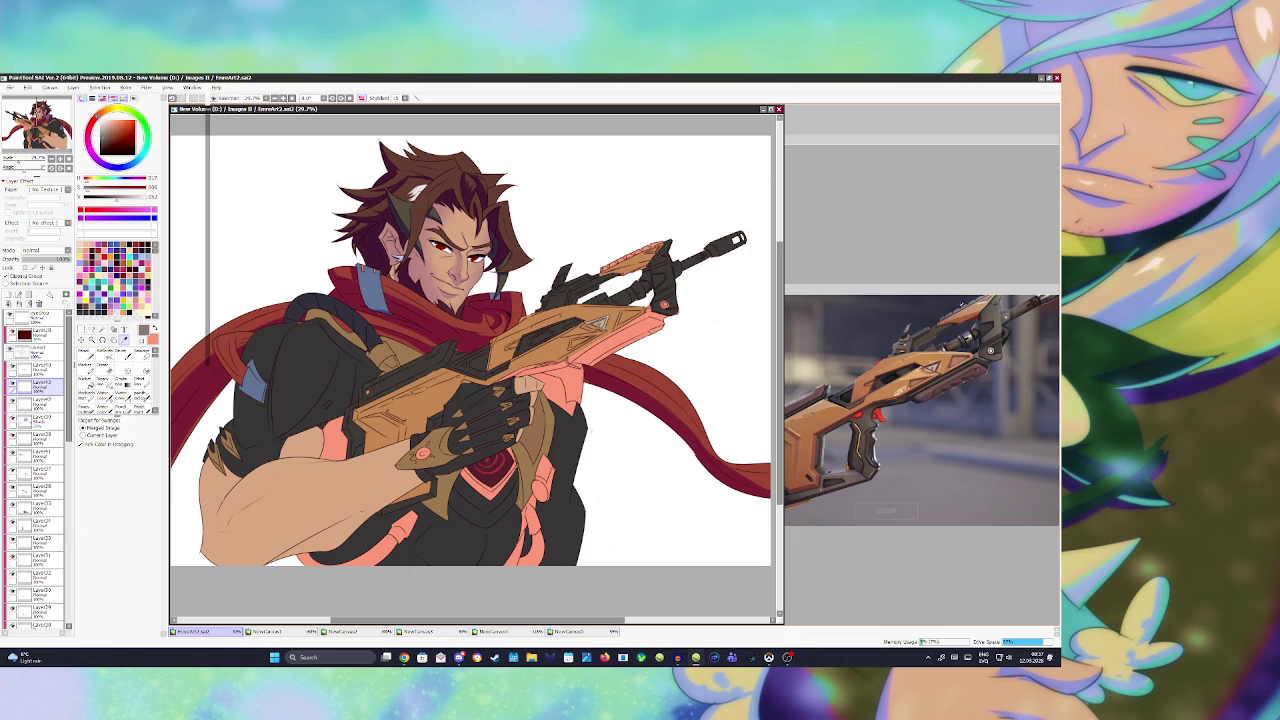
{"action": "left_click", "coordinate": [38, 346]}
{"action": "left_click", "coordinate": [102, 330]}
{"action": "left_click", "coordinate": [627, 262]}
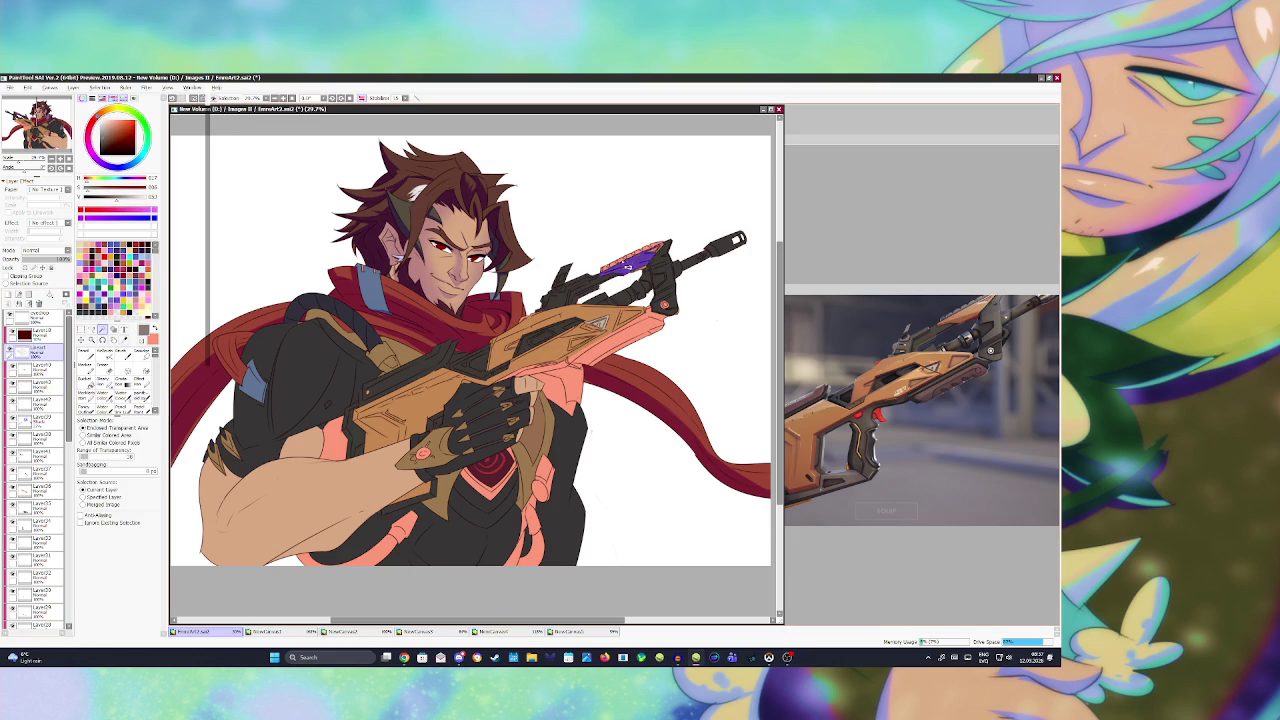
{"action": "left_click", "coordinate": [607, 269]}
{"action": "left_click", "coordinate": [620, 266]}
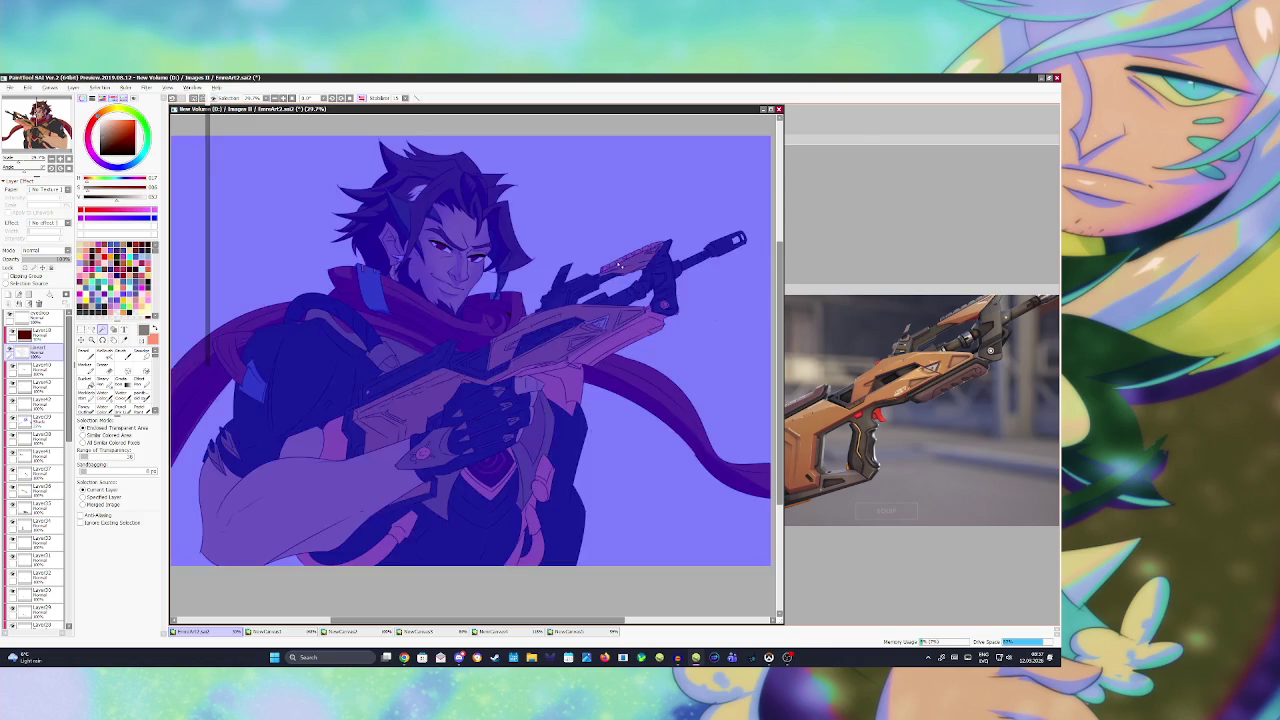
{"action": "key", "text": "ctrl+z"}
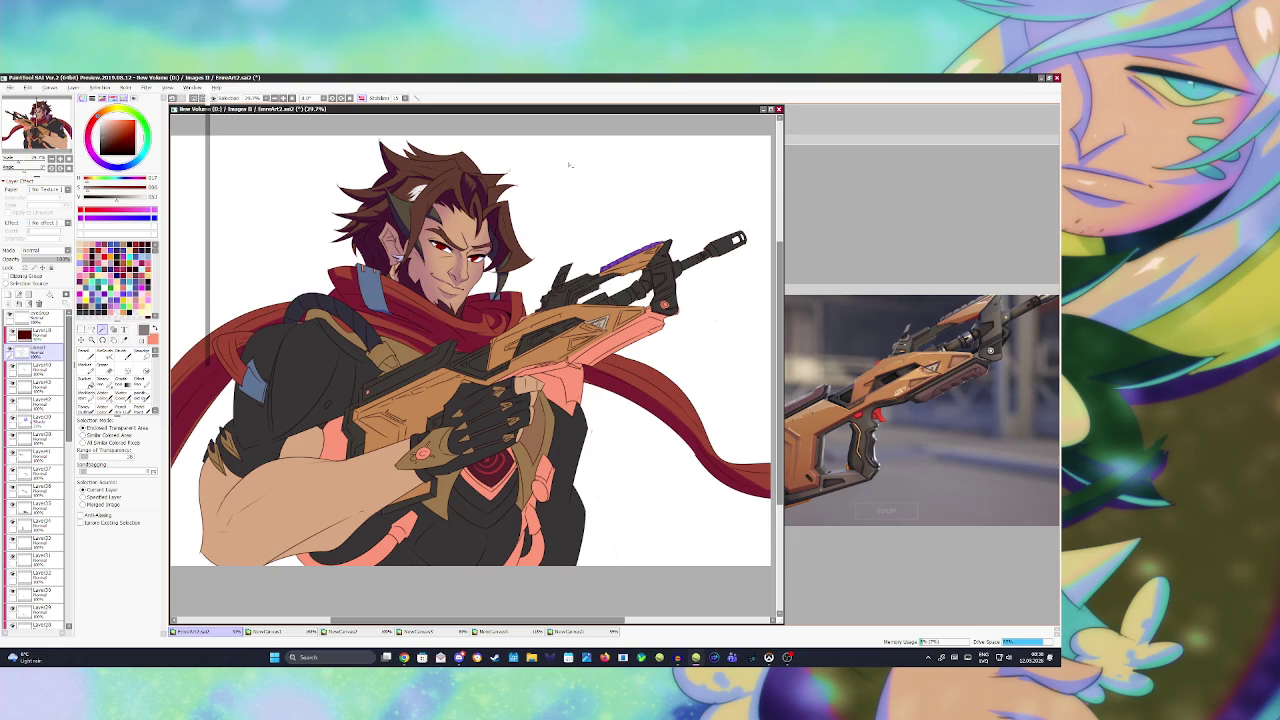
{"action": "left_click", "coordinate": [35, 386]}
{"action": "left_click", "coordinate": [86, 381]}
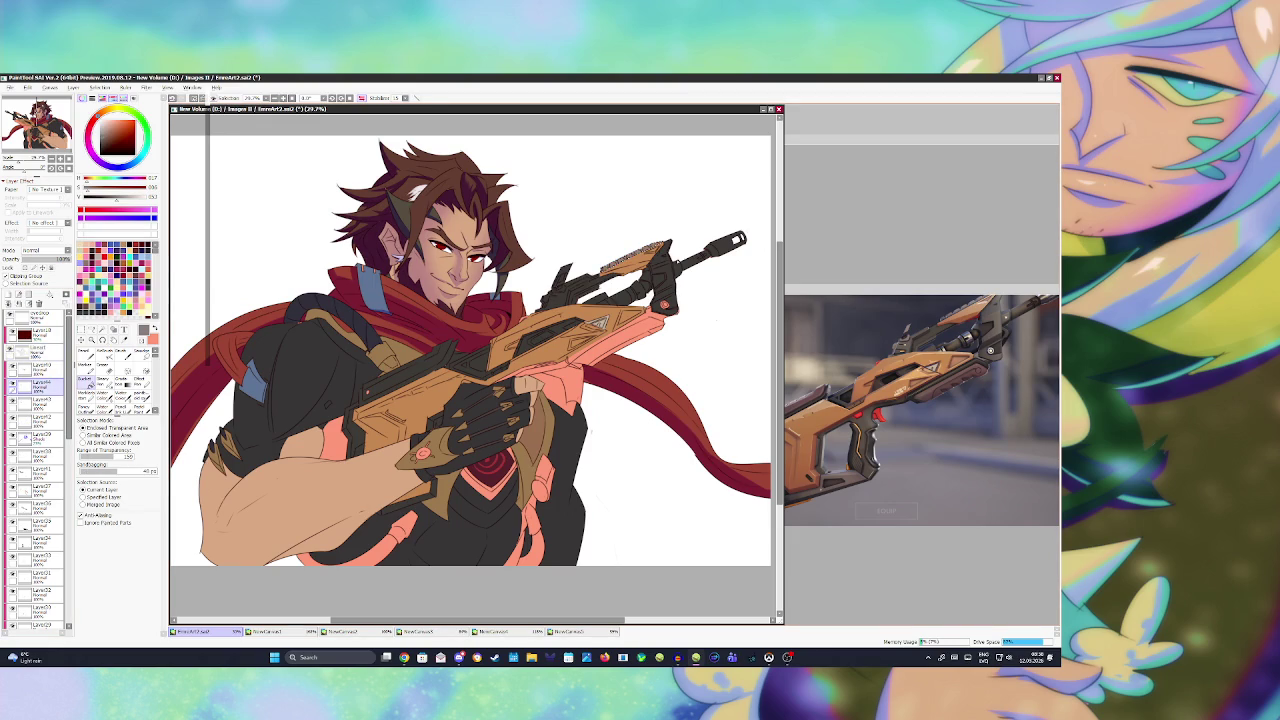
{"action": "key", "text": "ctrl+s"}
- Add a small dark touch-up near the rifle's front grip using Layer1 and Layer43
{"action": "key", "text": "n"}
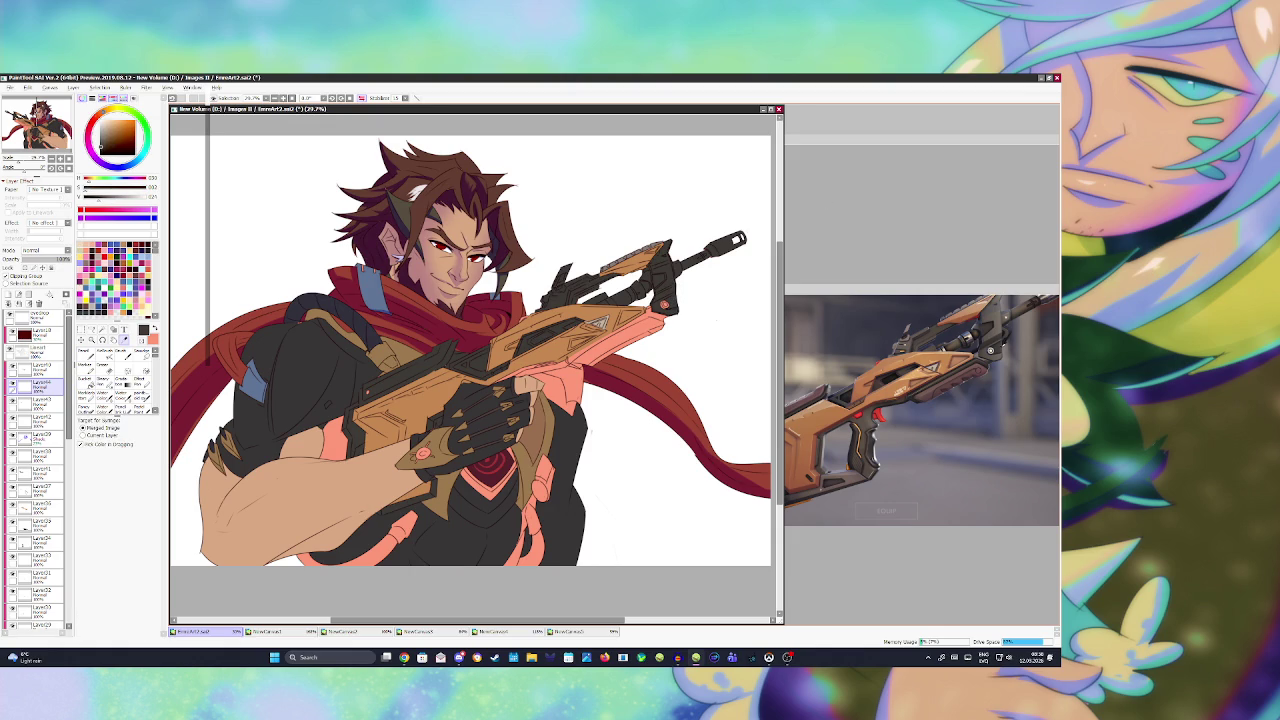
{"action": "left_click", "coordinate": [679, 284], "text": "alt"}
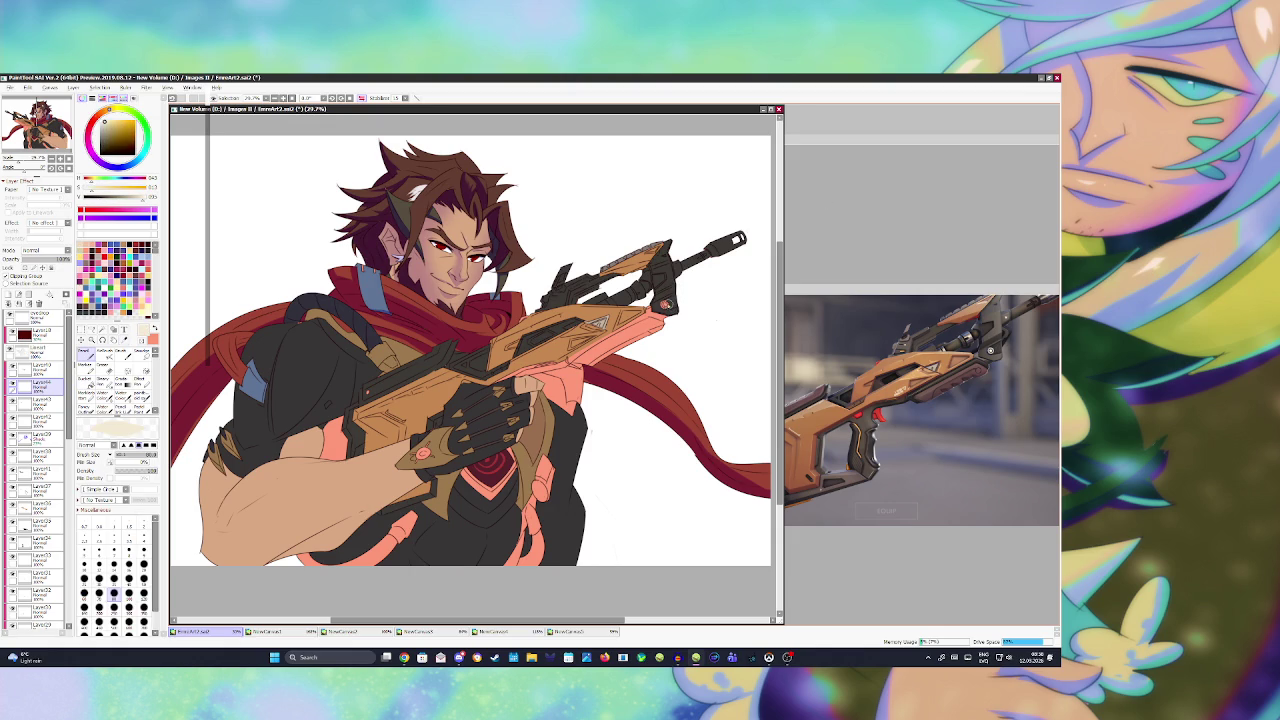
{"action": "left_click", "coordinate": [668, 300], "text": "ctrl+shift"}
{"action": "key", "text": "w"}
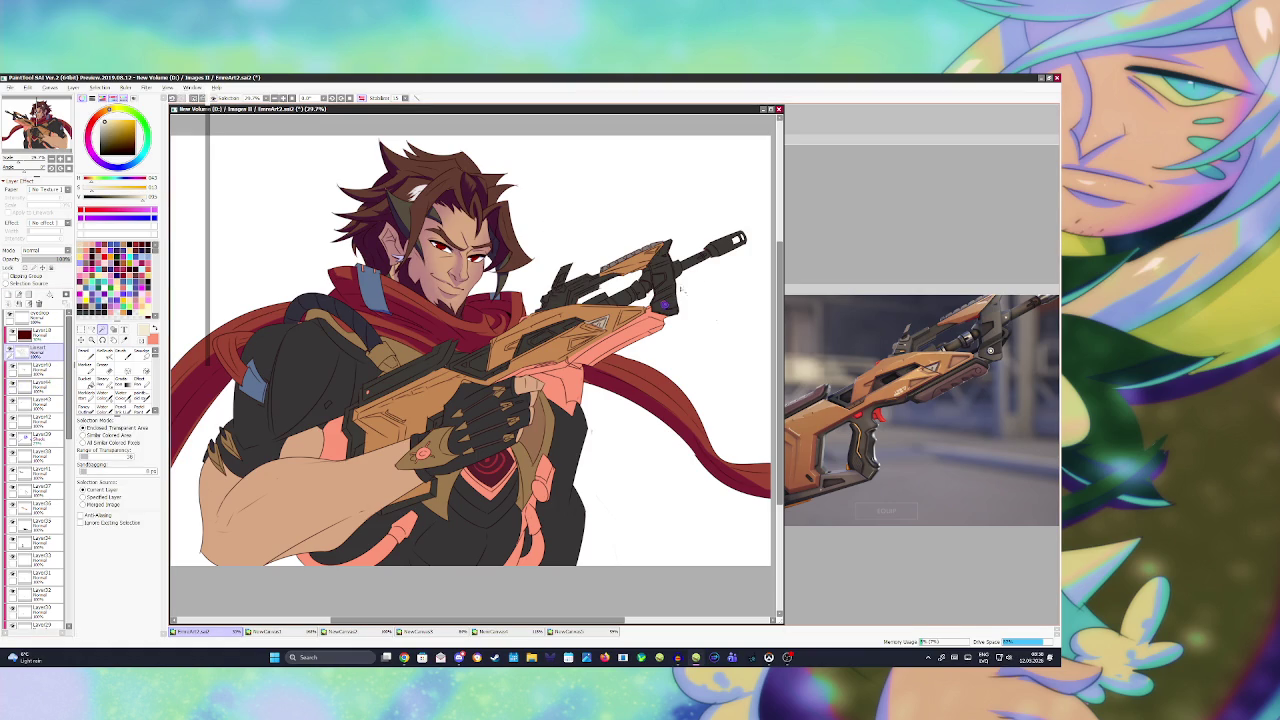
{"action": "left_click", "coordinate": [548, 234], "text": "ctrl+shift"}
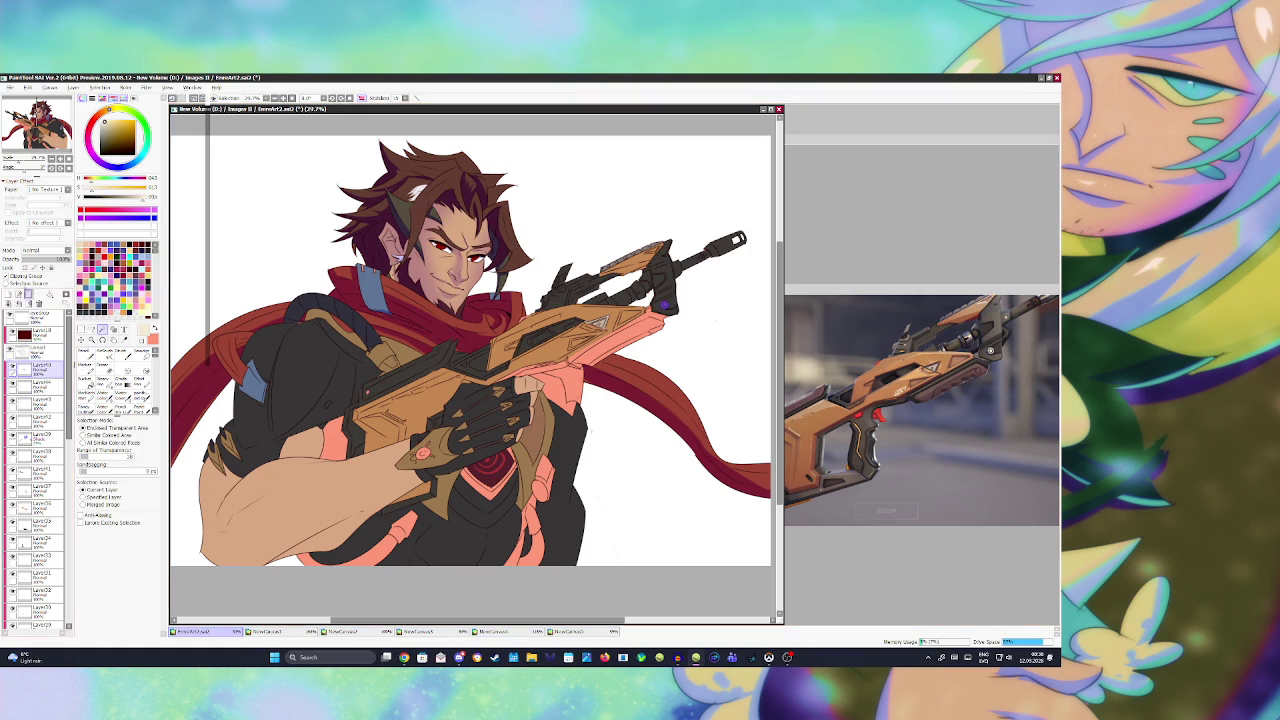
{"action": "key", "text": "b"}
{"action": "key", "text": "w"}
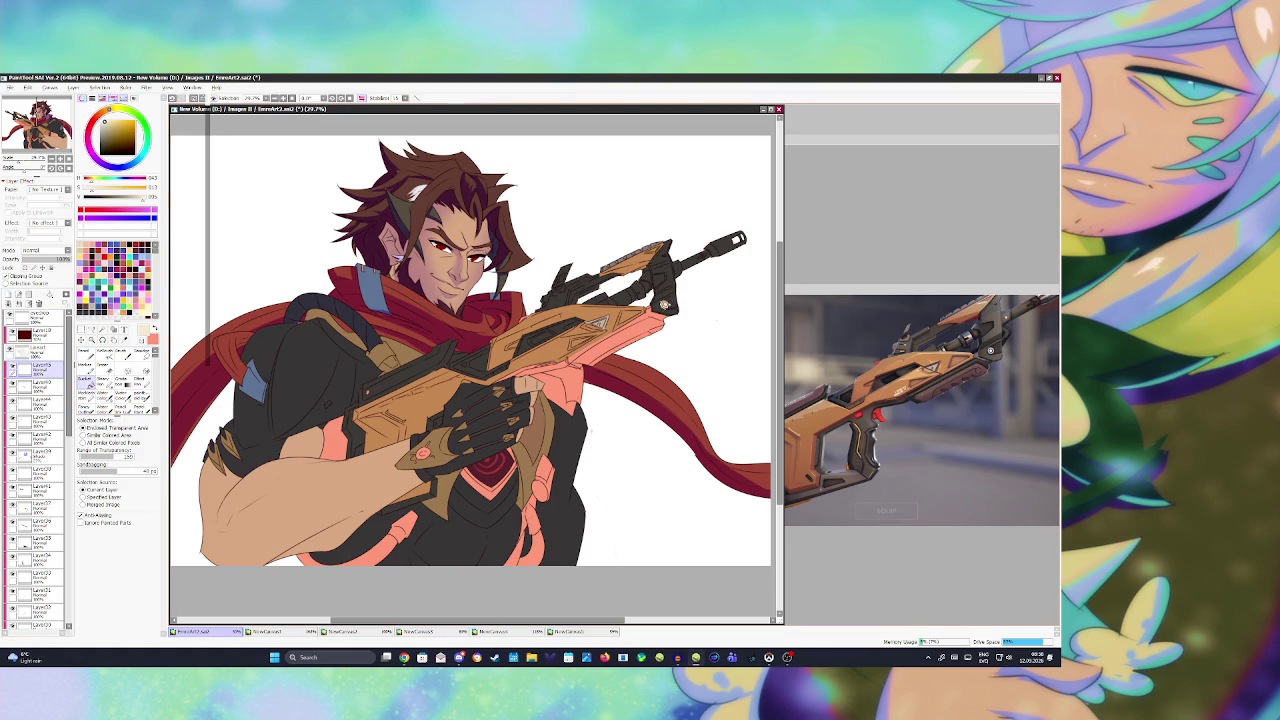
- Save, then sample a muted grey-brown and return to the Lineart layer
{"action": "key", "text": "ctrl+s"}
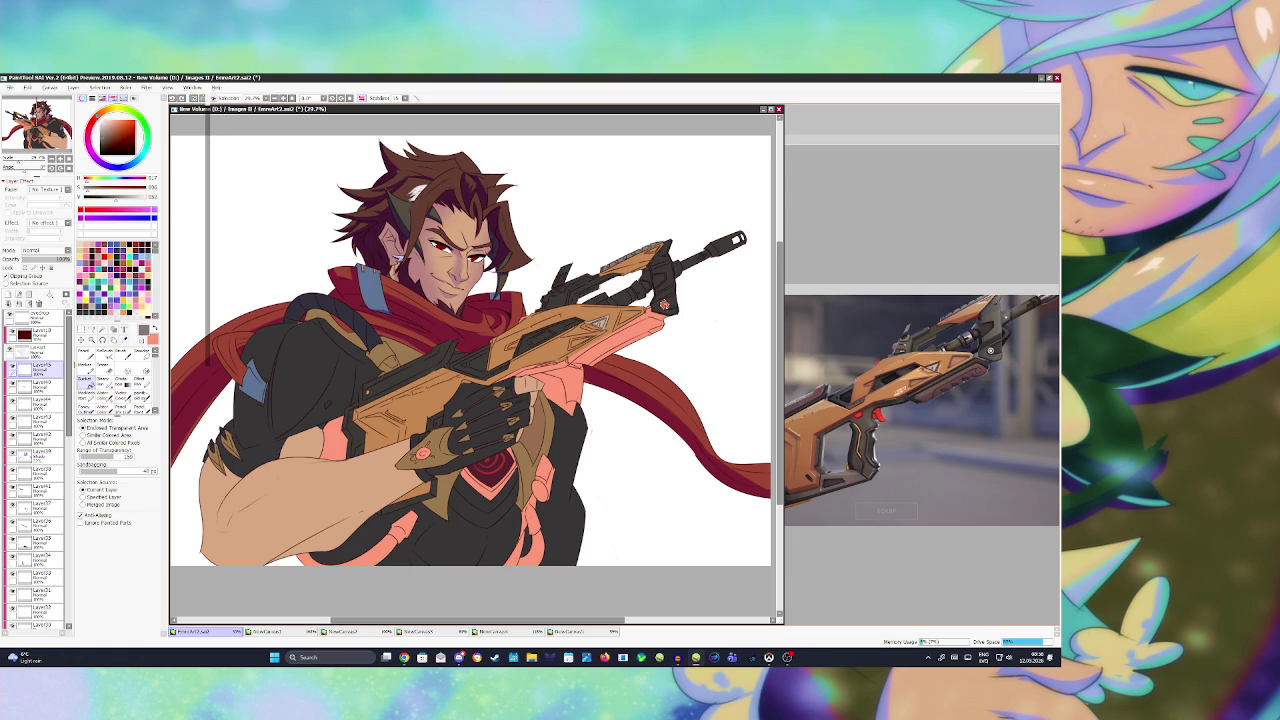
{"action": "key", "text": "alt"}
{"action": "left_click", "coordinate": [809, 245], "text": "alt"}
{"action": "left_click", "coordinate": [35, 348]}
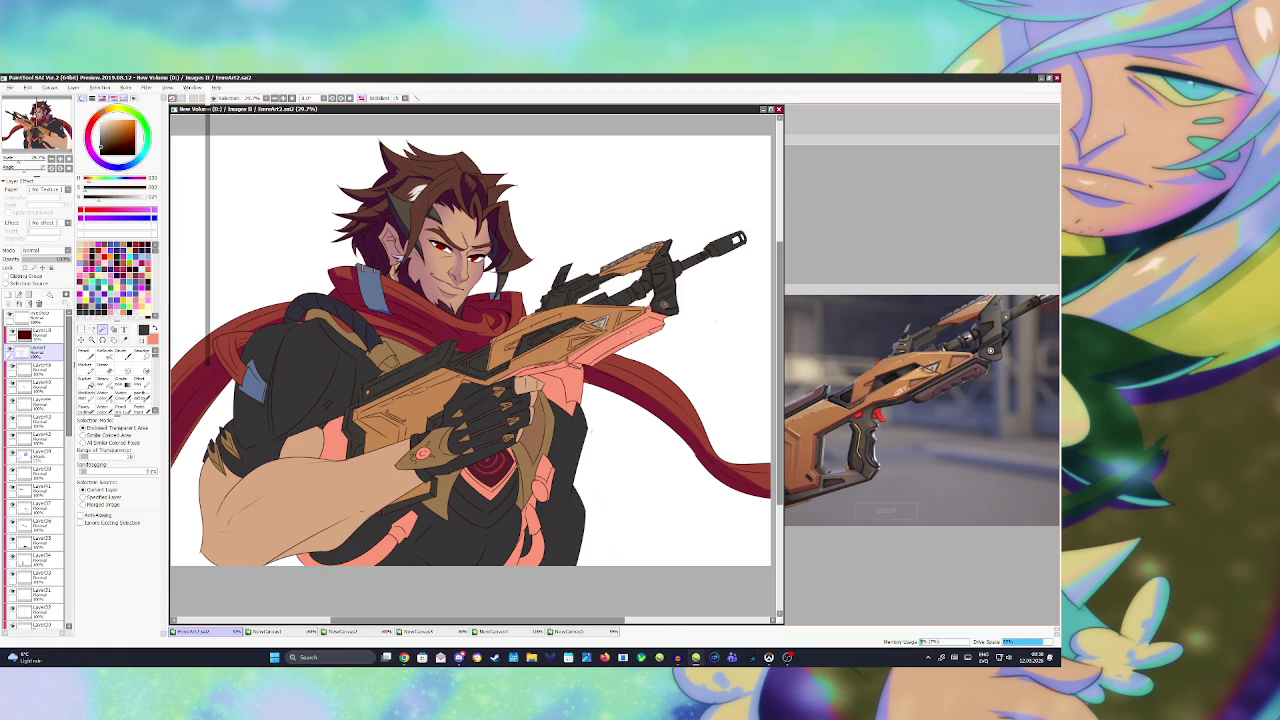
- Magic-wand the gun's strip on Lineart, paint it salmon, and add the area beneath
{"action": "left_click", "coordinate": [633, 331]}
{"action": "key", "text": "b"}
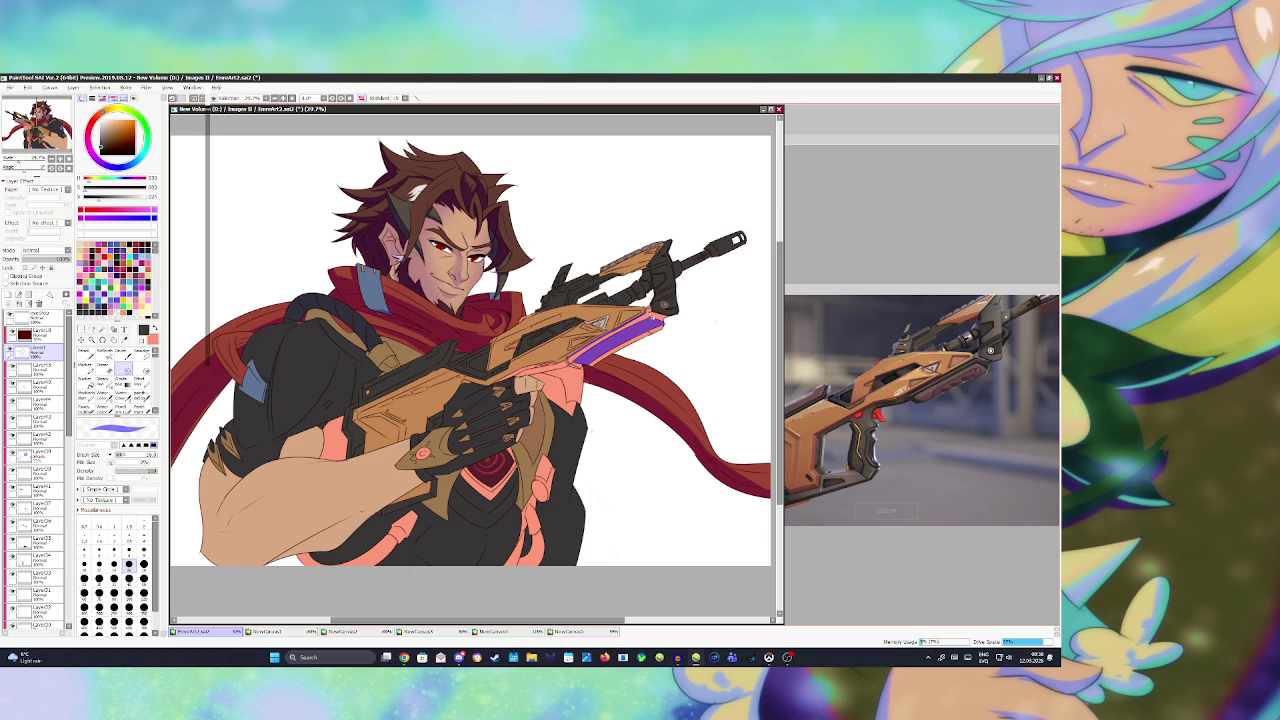
{"action": "left_click_drag", "start_coordinate": [645, 316], "coordinate": [576, 356]}
{"action": "key", "text": "b"}
{"action": "left_click", "coordinate": [650, 312]}
{"action": "key", "text": "ctrl+z"}
{"action": "key", "text": "w"}
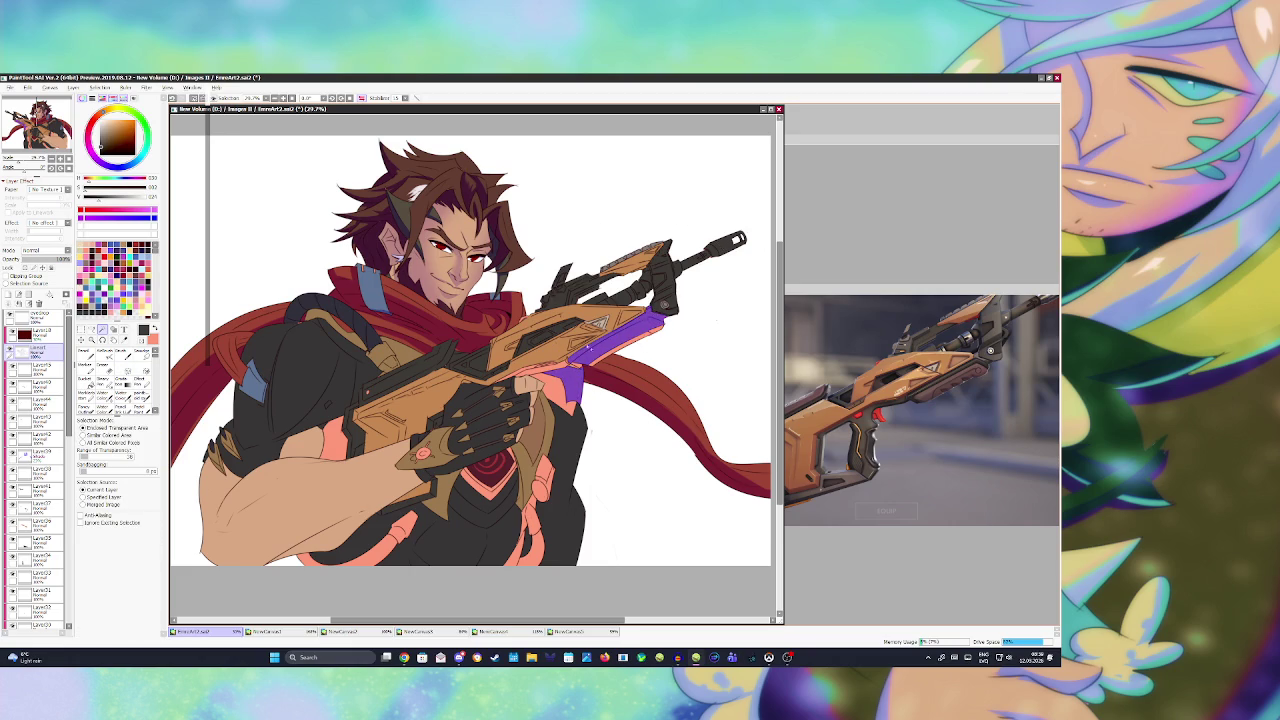
{"action": "left_click", "coordinate": [566, 368]}
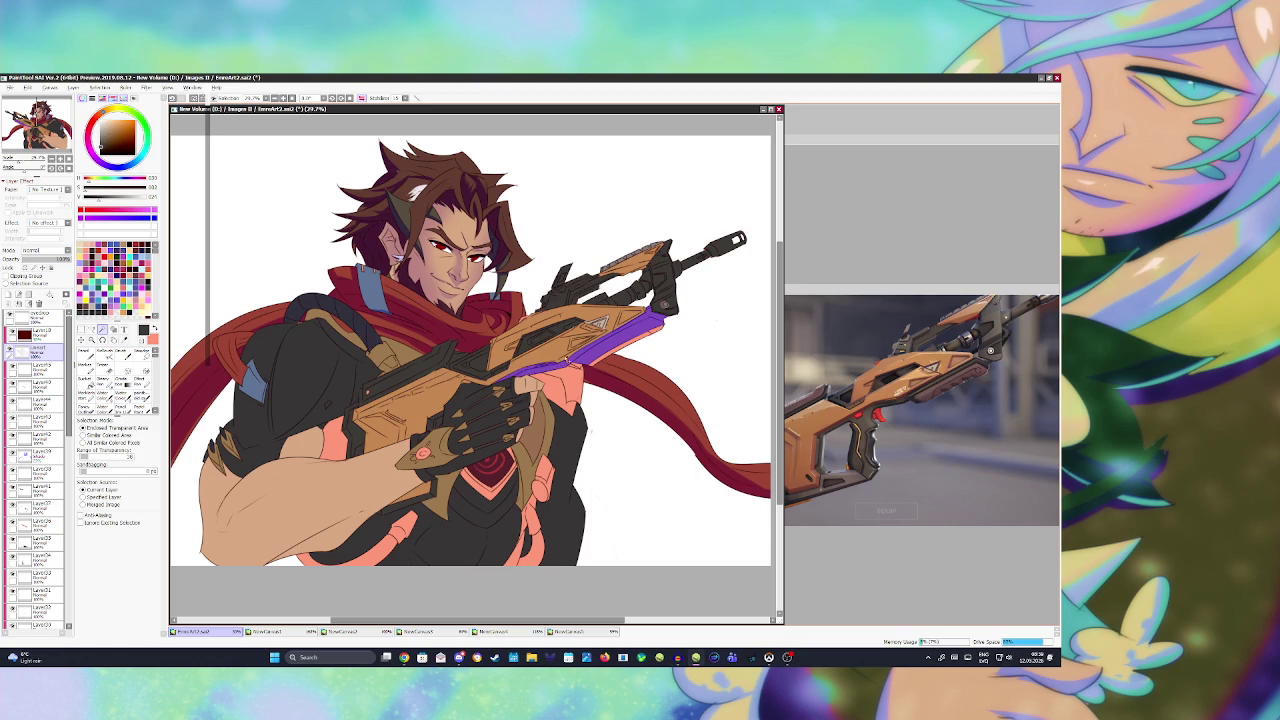
{"action": "left_click", "coordinate": [40, 385]}
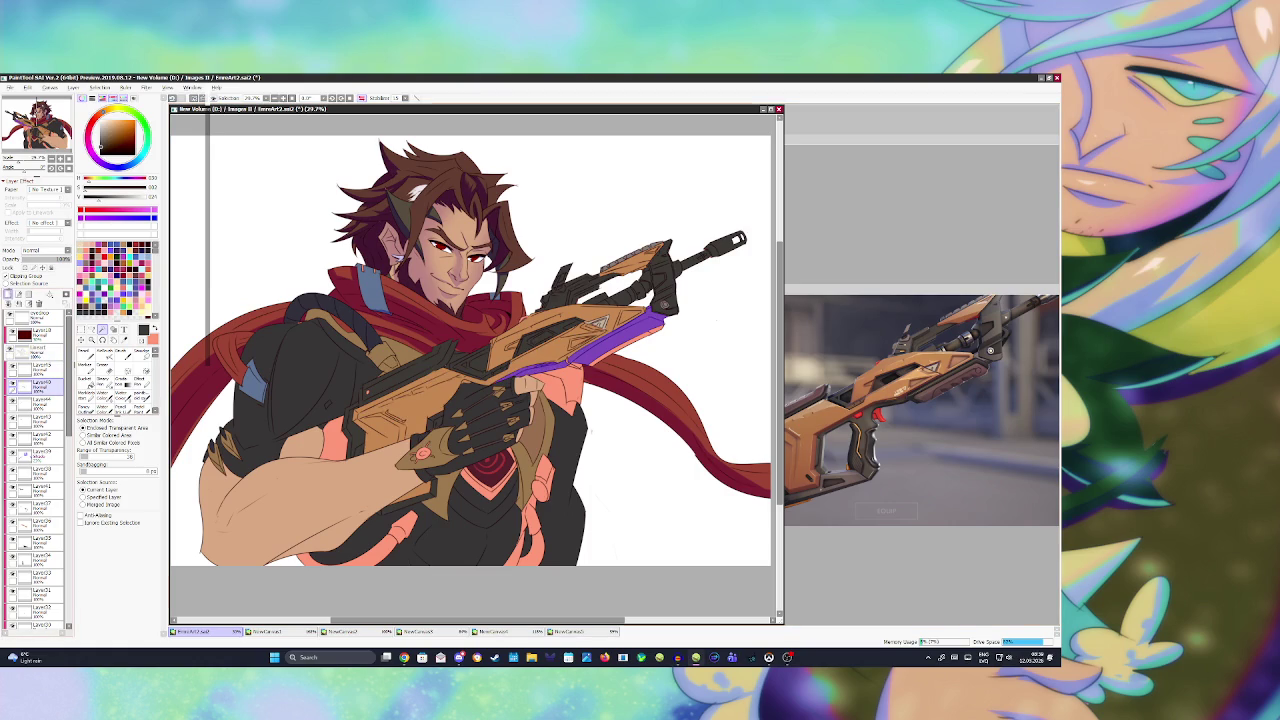
{"action": "left_click", "coordinate": [86, 382]}
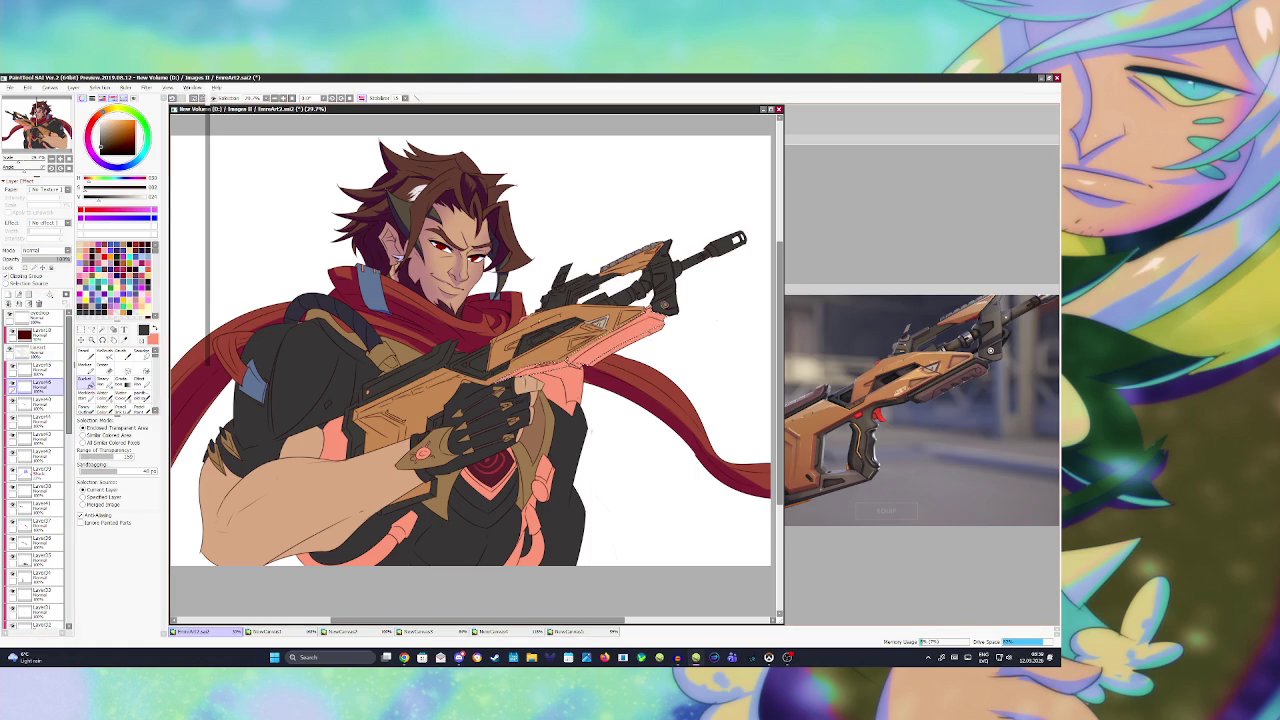
- Bucket-fill the salmon strip dark and bring the NewCanvas5 rifle reference forward
{"action": "left_click", "coordinate": [632, 330]}
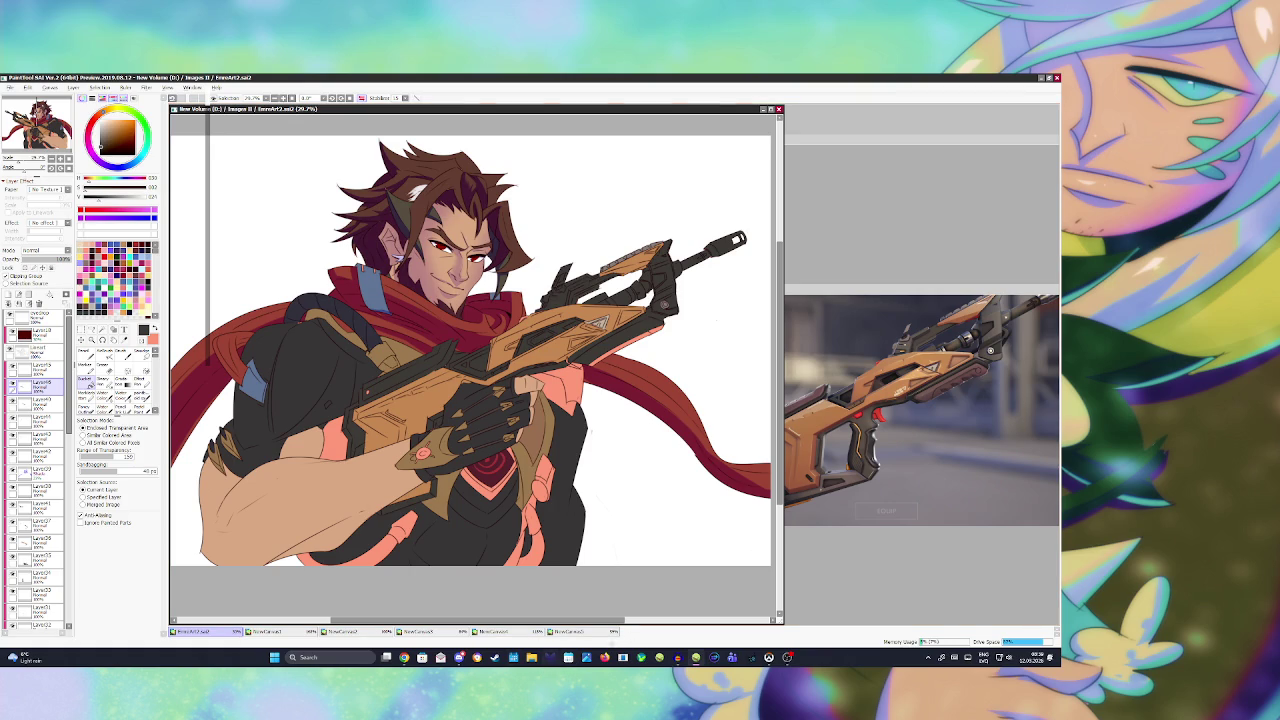
{"action": "left_click", "coordinate": [590, 631]}
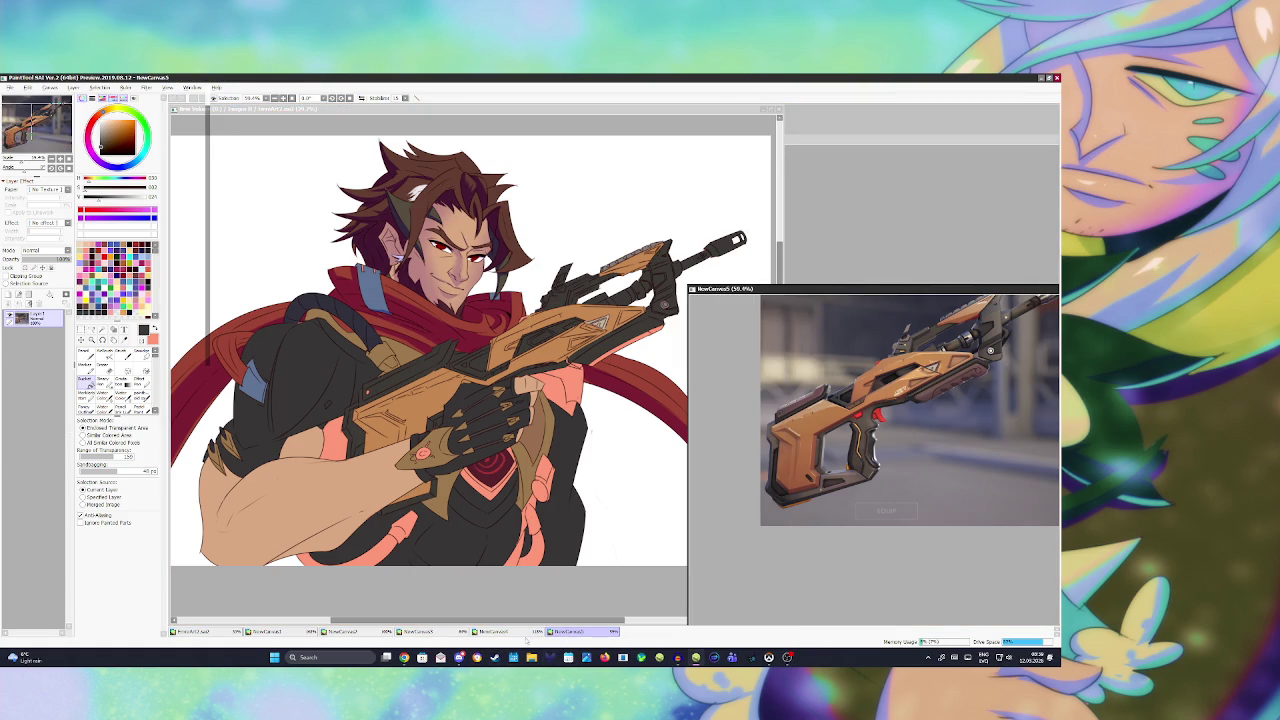
- Browse the NewCanvas3, NewCanvas2 and NewCanvas1 references, zooming to inspect them
{"action": "left_click", "coordinate": [429, 632]}
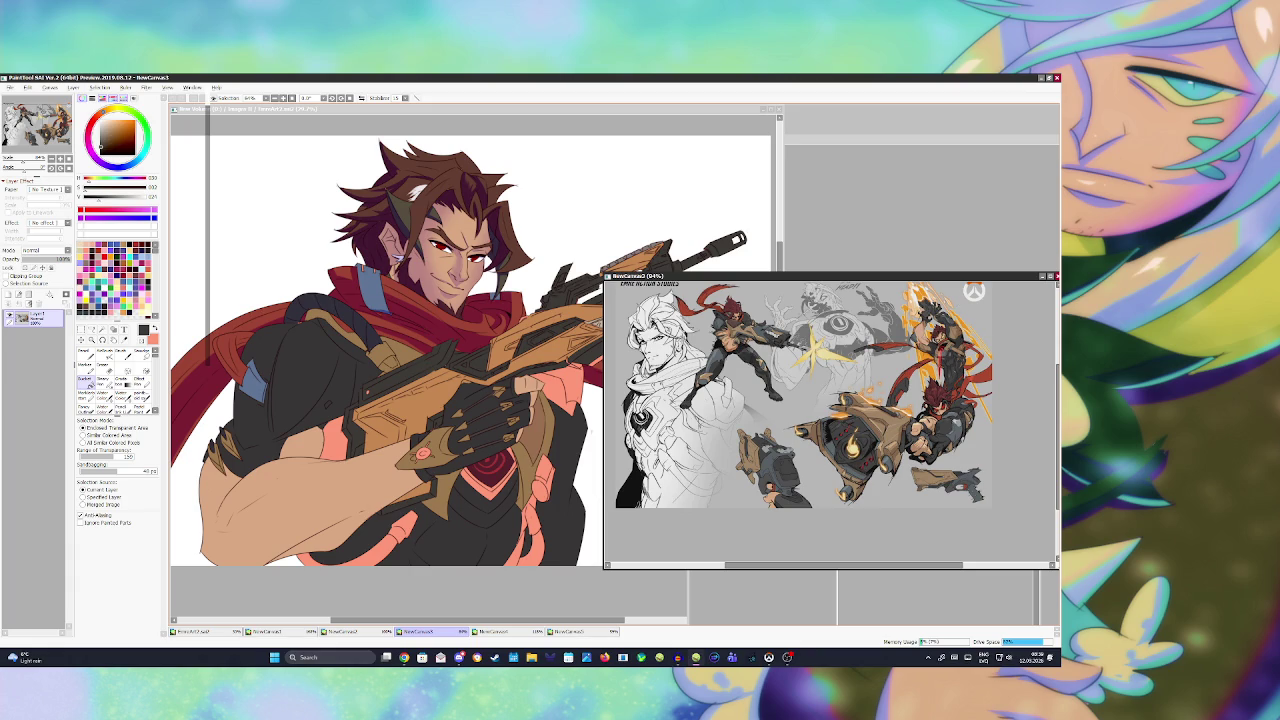
{"action": "scroll", "coordinate": [830, 420], "scroll_direction": "up", "scroll_amount": 2}
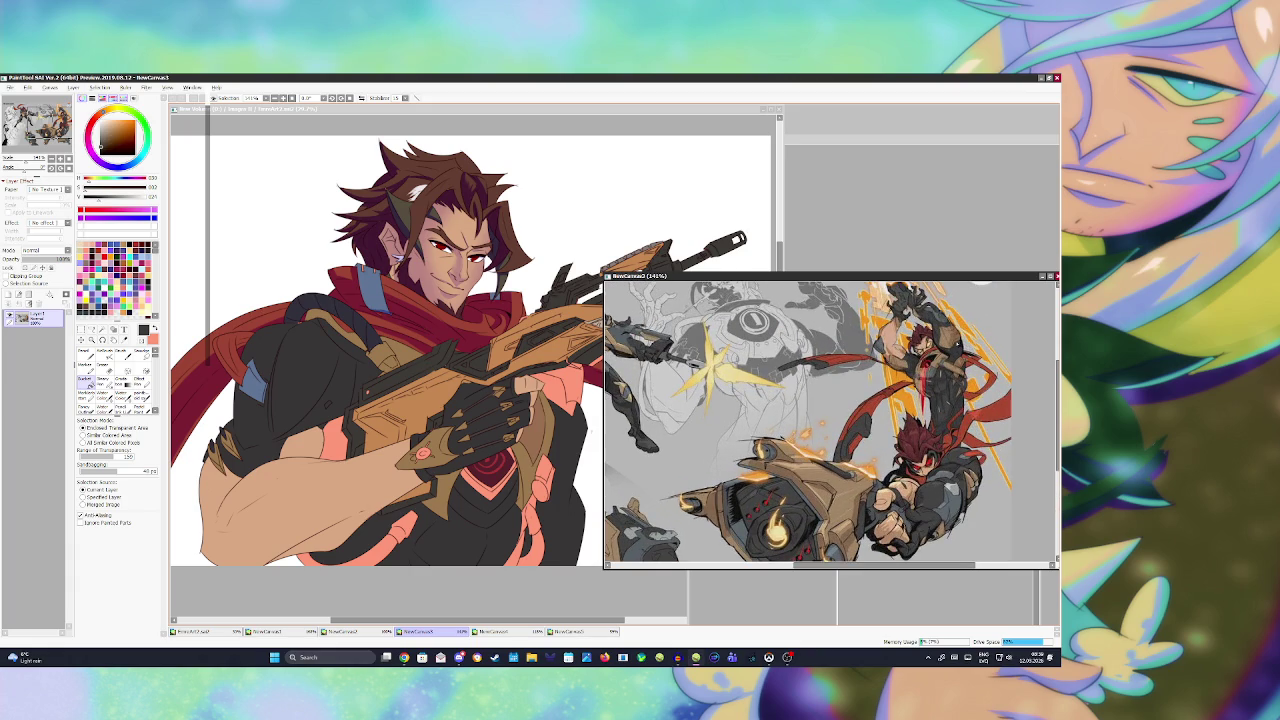
{"action": "scroll", "coordinate": [830, 420], "scroll_direction": "down", "scroll_amount": 4}
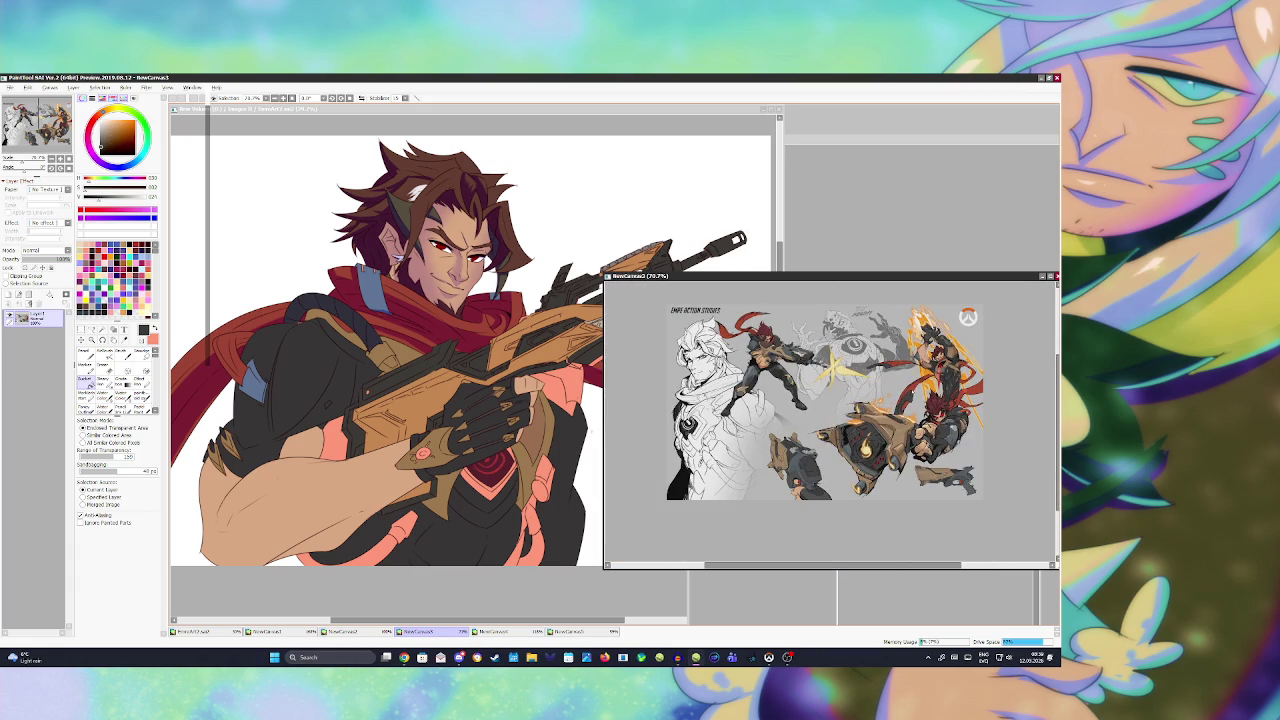
{"action": "left_click", "coordinate": [345, 632]}
{"action": "left_click", "coordinate": [296, 633]}
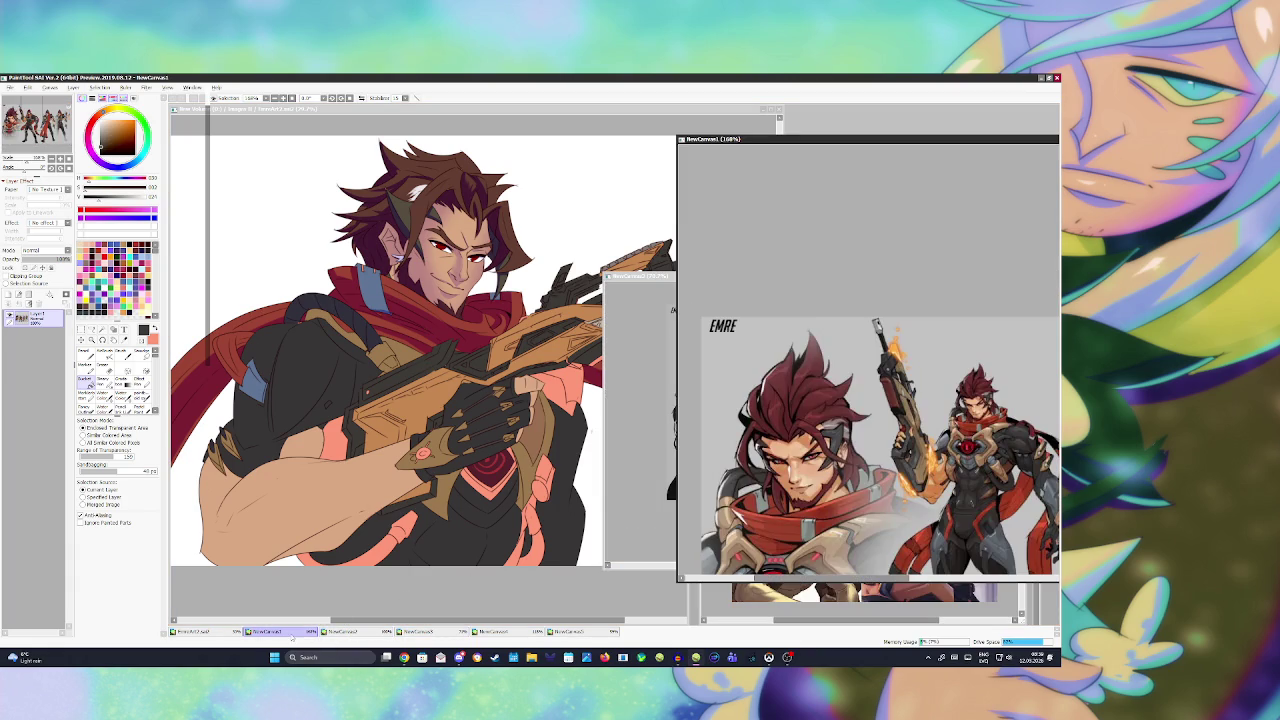
{"action": "scroll", "coordinate": [672, 308], "scroll_direction": "down", "scroll_amount": 2}
{"action": "scroll", "coordinate": [672, 308], "scroll_direction": "up", "scroll_amount": 3}
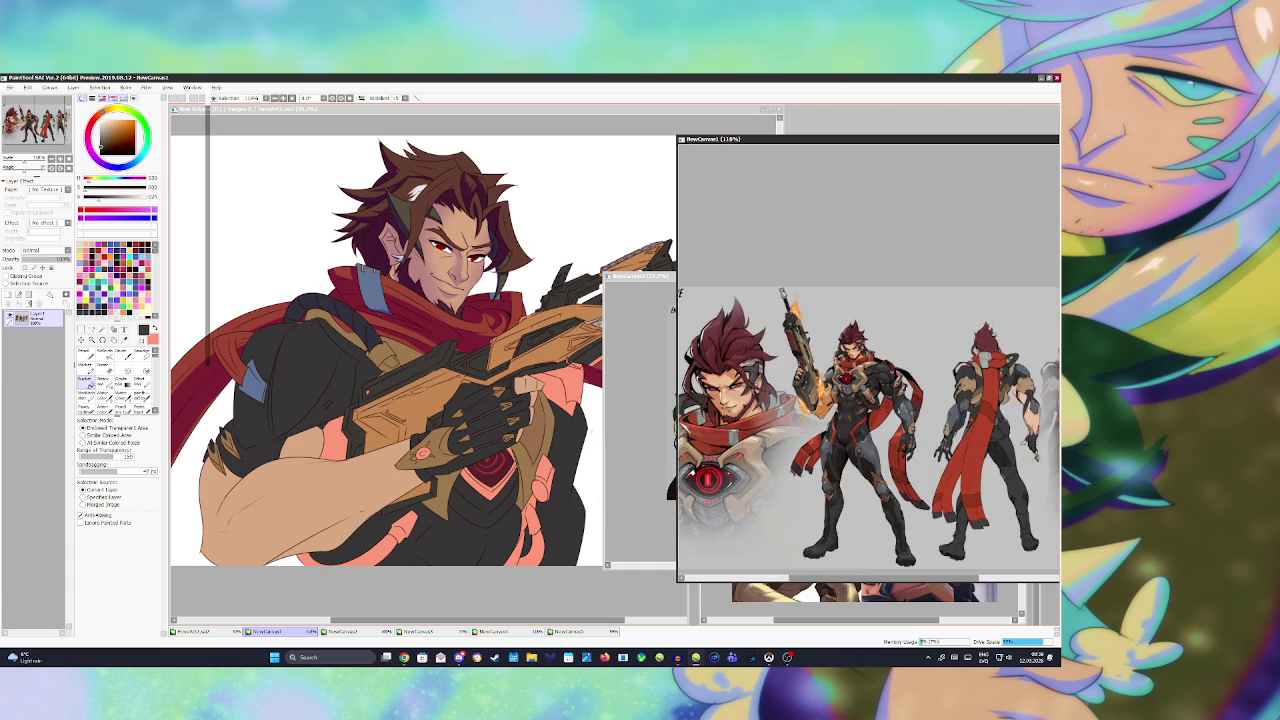
{"action": "scroll", "coordinate": [672, 308], "scroll_direction": "up", "scroll_amount": 1}
{"action": "scroll", "coordinate": [672, 308], "scroll_direction": "up", "scroll_amount": 1}
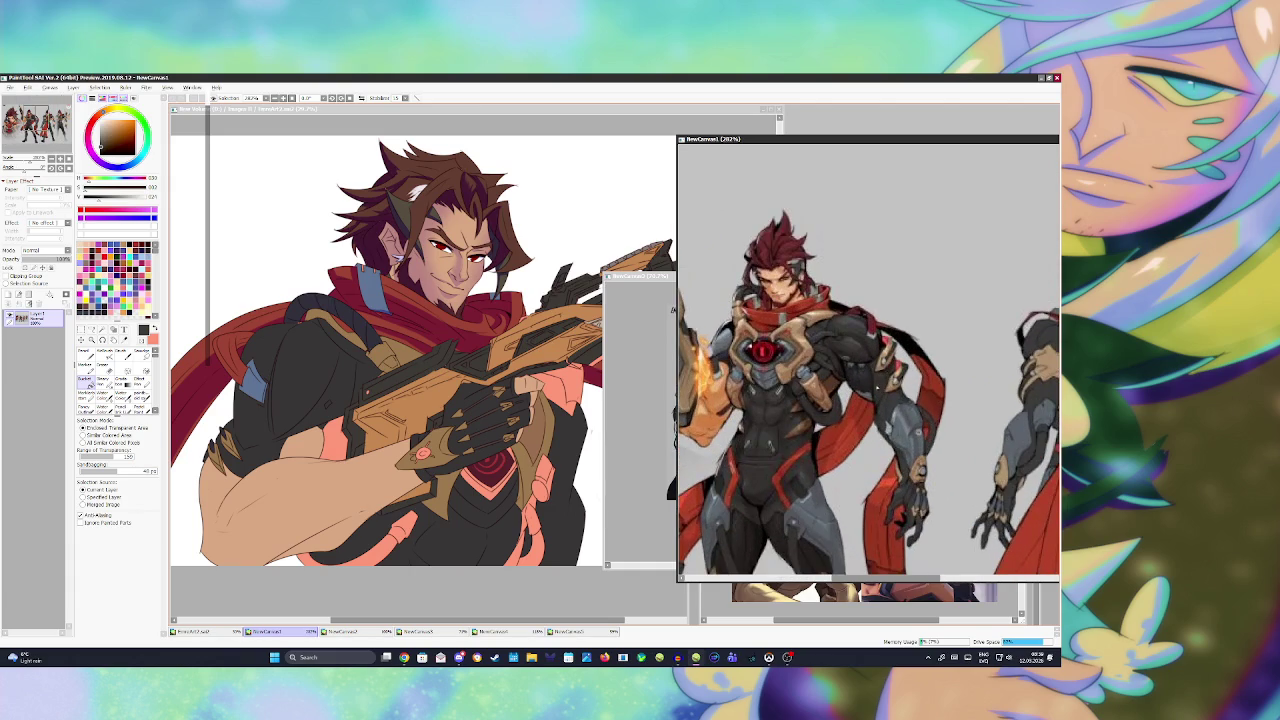
{"action": "left_click", "coordinate": [558, 236]}
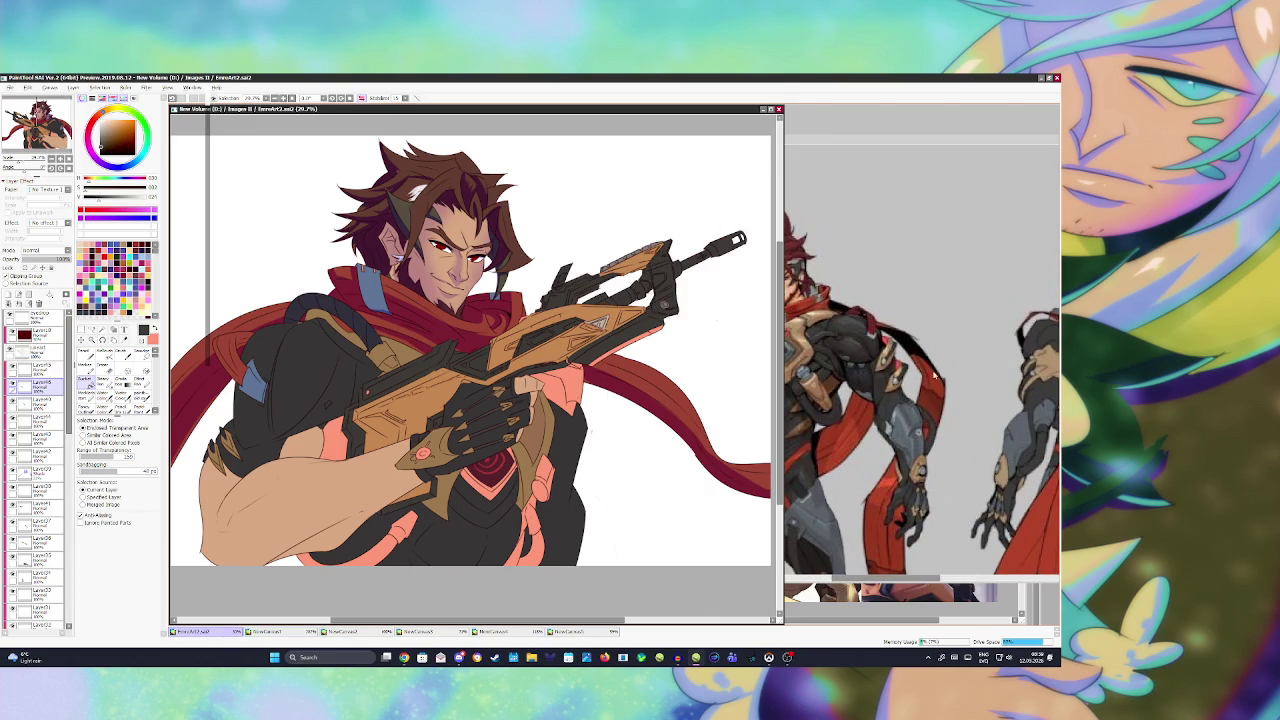
- Cycle through the references to NewCanvas4 and move its window higher up
{"action": "left_click", "coordinate": [934, 374]}
{"action": "scroll", "coordinate": [868, 380], "scroll_direction": "up", "scroll_amount": 2}
{"action": "scroll", "coordinate": [868, 380], "scroll_direction": "up", "scroll_amount": 1}
{"action": "scroll", "coordinate": [868, 380], "scroll_direction": "down", "scroll_amount": 2}
{"action": "scroll", "coordinate": [868, 380], "scroll_direction": "down", "scroll_amount": 2}
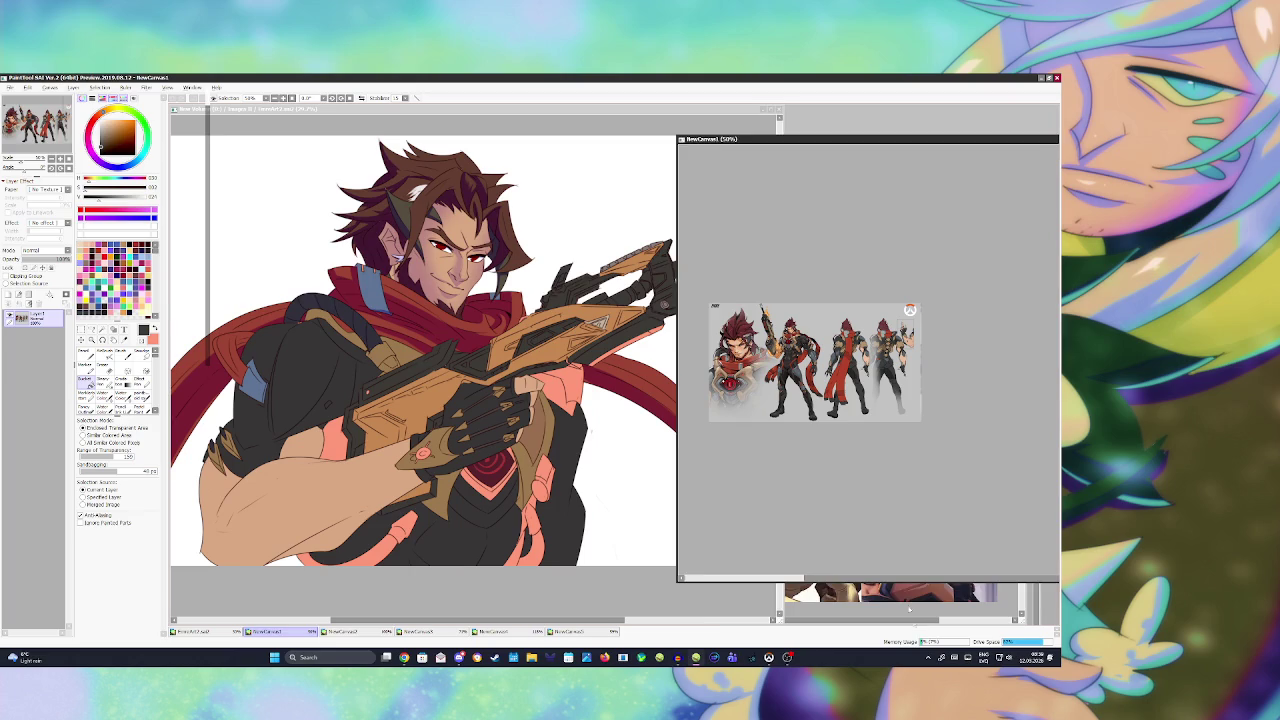
{"action": "key", "text": "ctrl+Tab"}
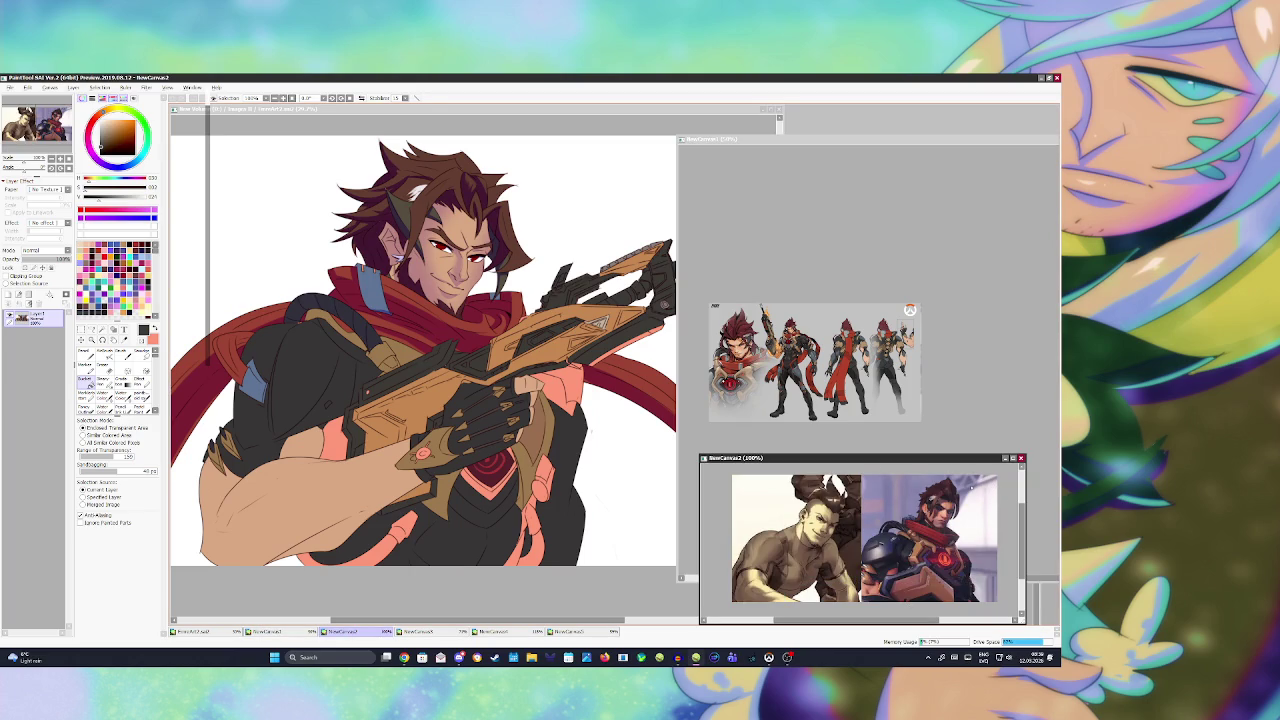
{"action": "key", "text": "ctrl+Tab"}
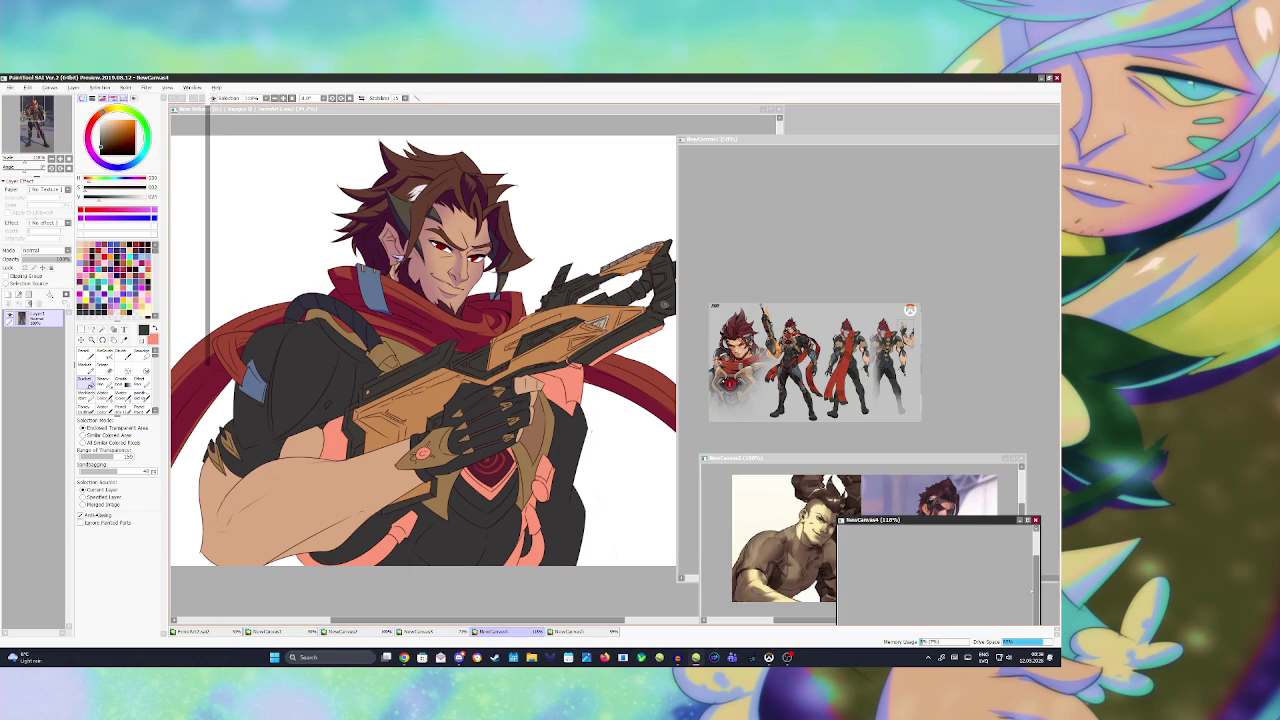
{"action": "left_click_drag", "start_coordinate": [904, 525], "coordinate": [842, 309]}
{"action": "scroll", "coordinate": [870, 460], "scroll_direction": "down", "scroll_amount": 2}
{"action": "scroll", "coordinate": [870, 460], "scroll_direction": "up", "scroll_amount": 3}
{"action": "scroll", "coordinate": [897, 463], "scroll_direction": "up", "scroll_amount": 1}
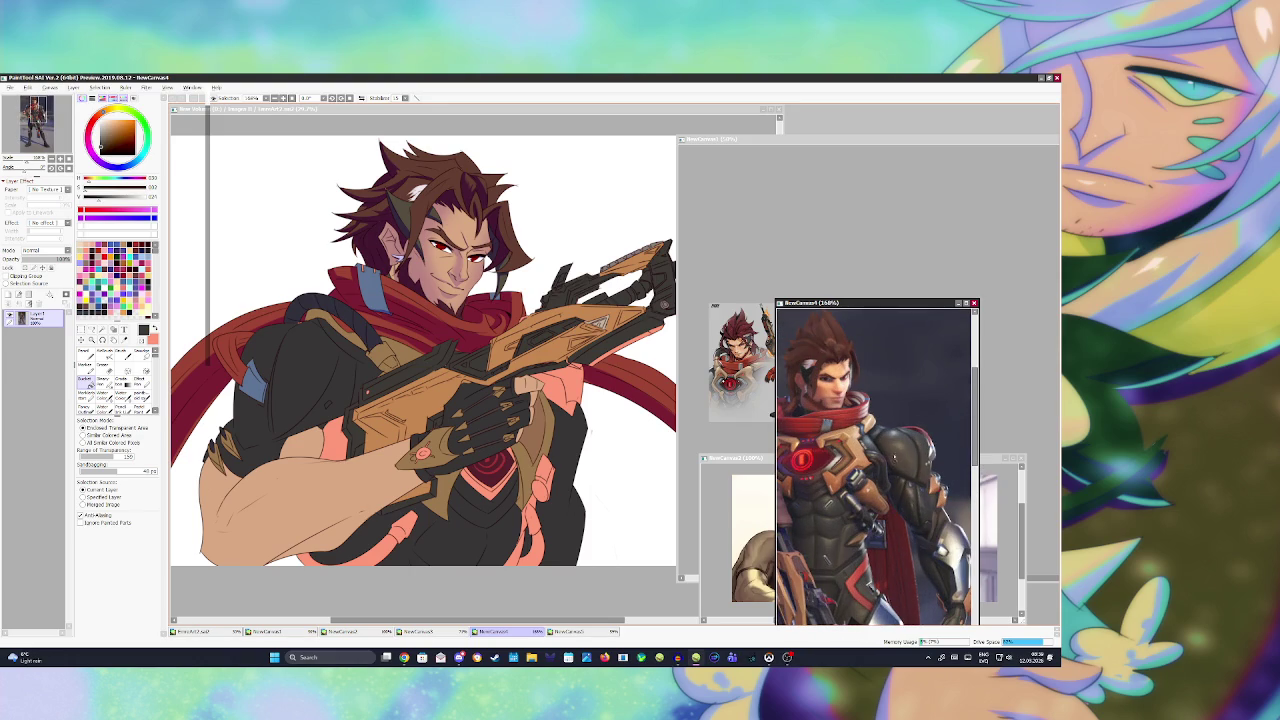
- Sample a dark magenta and bring the main illustration back to the front
{"action": "key", "text": "alt"}
{"action": "left_click", "coordinate": [562, 432], "text": "alt"}
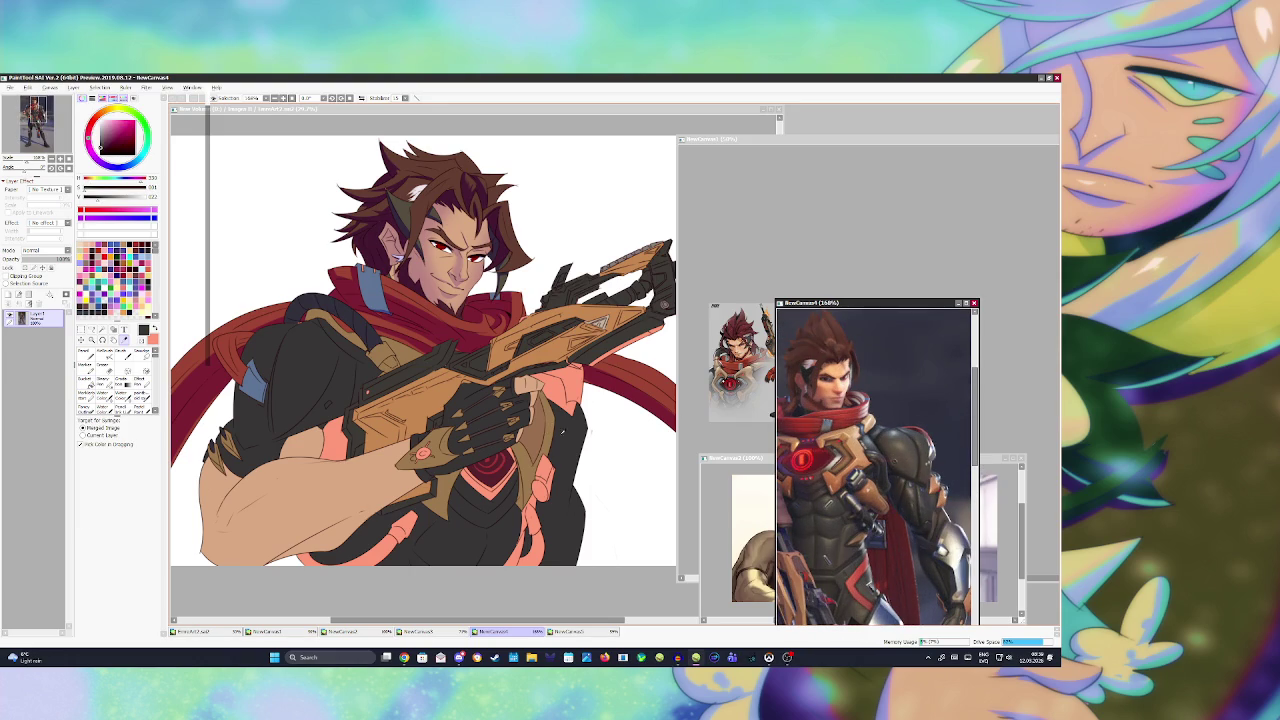
{"action": "left_click", "coordinate": [517, 107]}
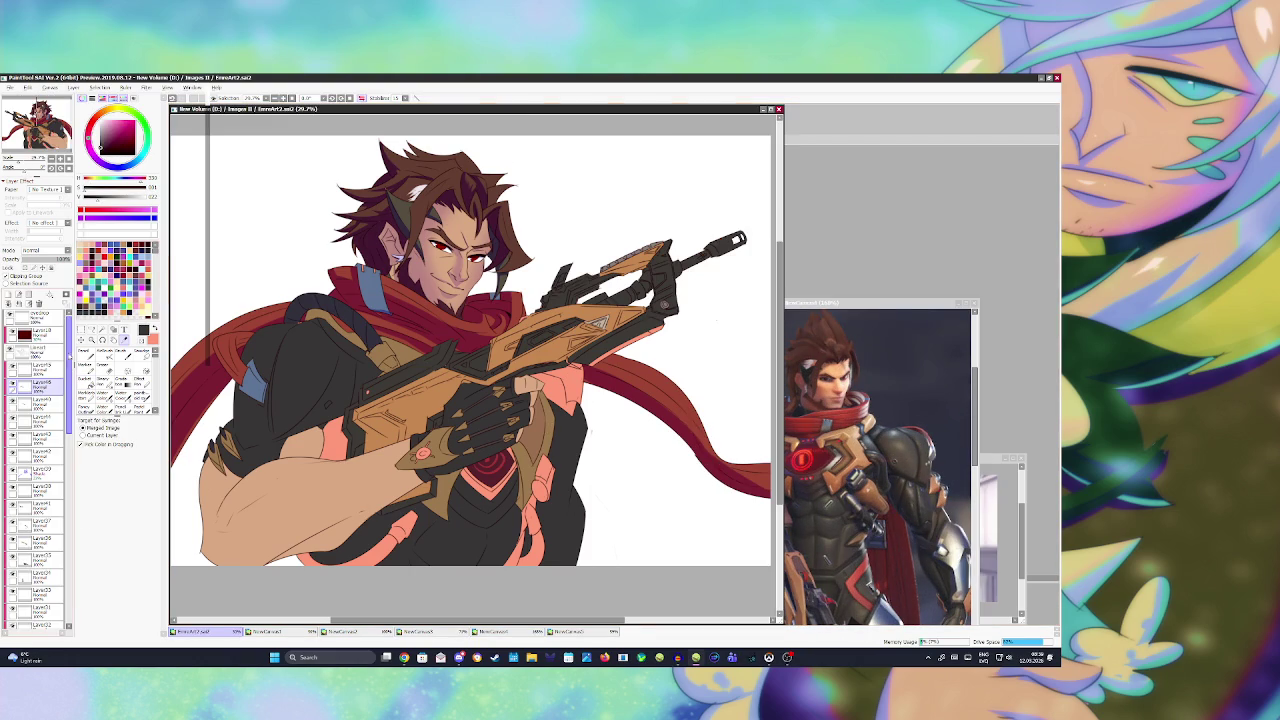
- Select and clear the jacket region near the gun, save, and show NewCanvas2
{"action": "left_click", "coordinate": [562, 388]}
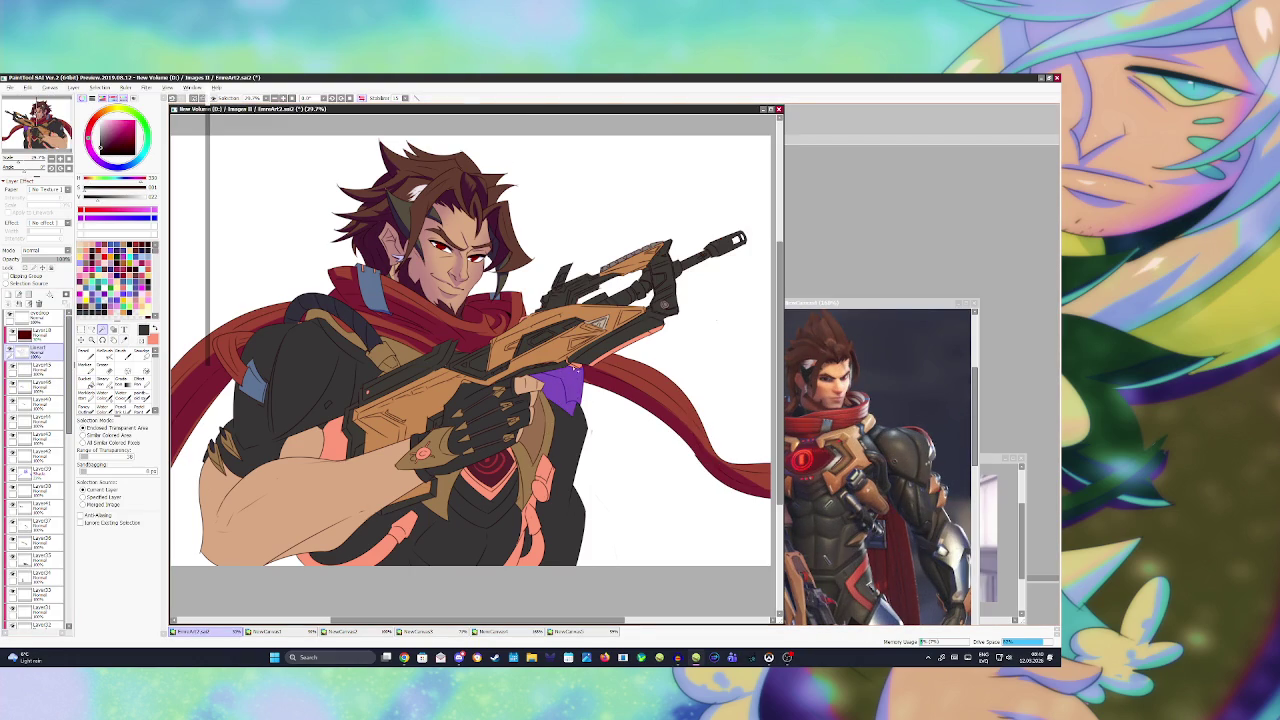
{"action": "left_click", "coordinate": [40, 386]}
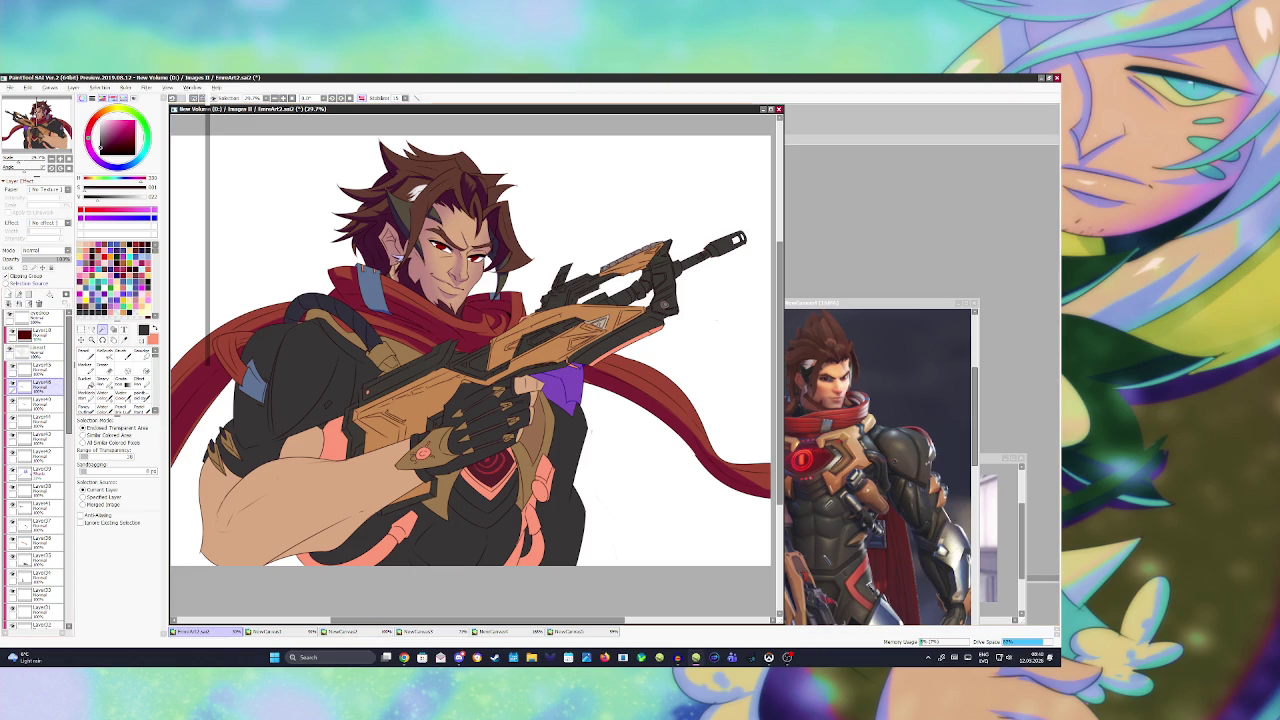
{"action": "key", "text": "ctrl+z"}
{"action": "key", "text": "ctrl+s"}
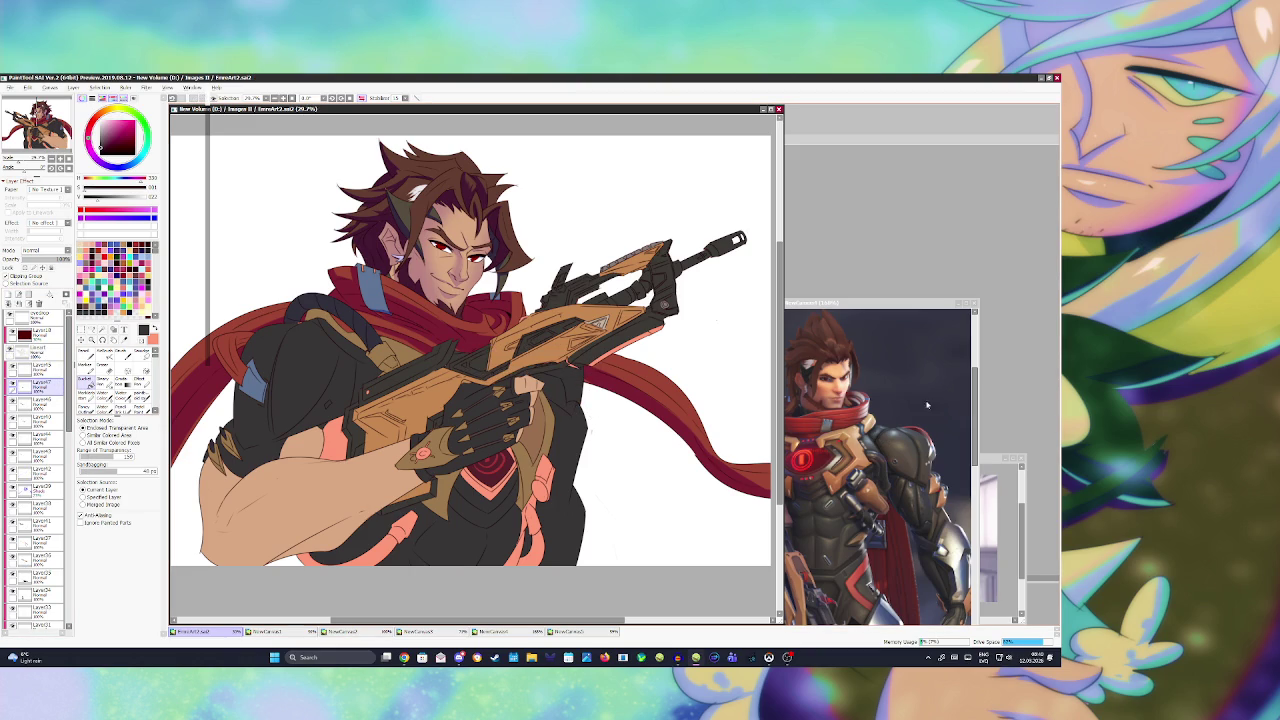
{"action": "left_click", "coordinate": [986, 462]}
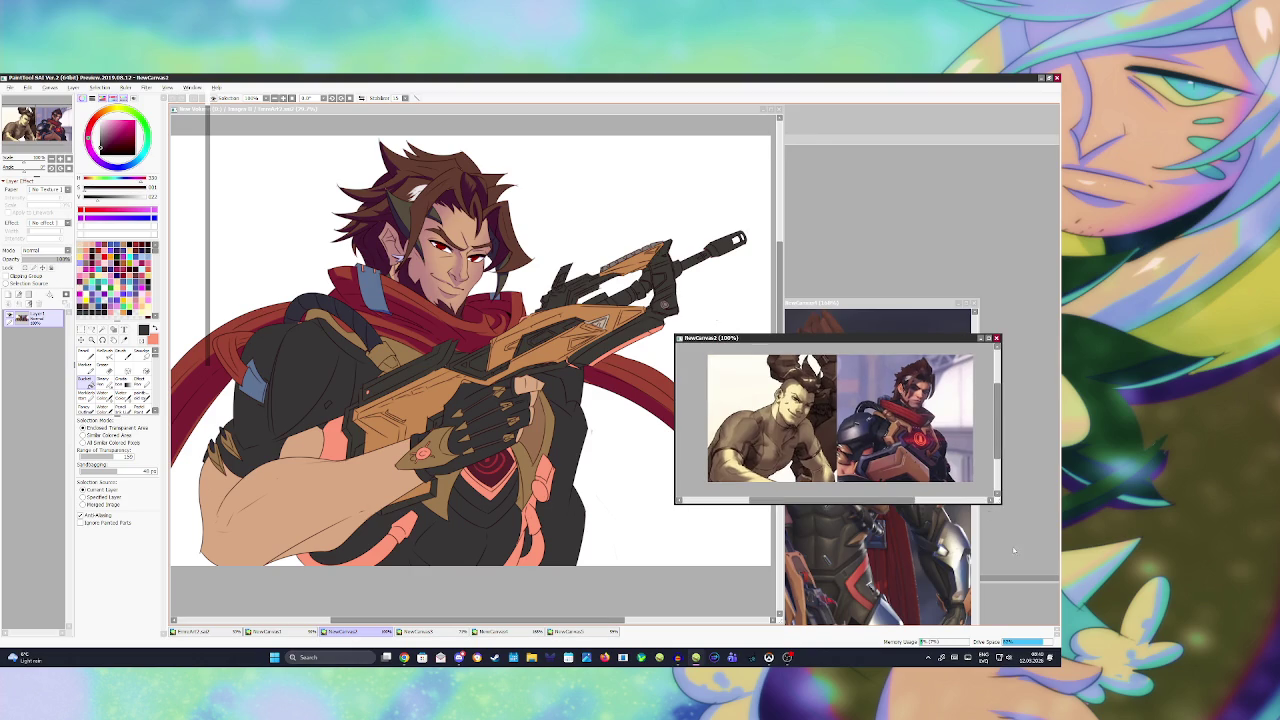
- Sample a dark brown from the zoomed NewCanvas5 gun reference, then return to the illustration
{"action": "left_click", "coordinate": [1014, 549]}
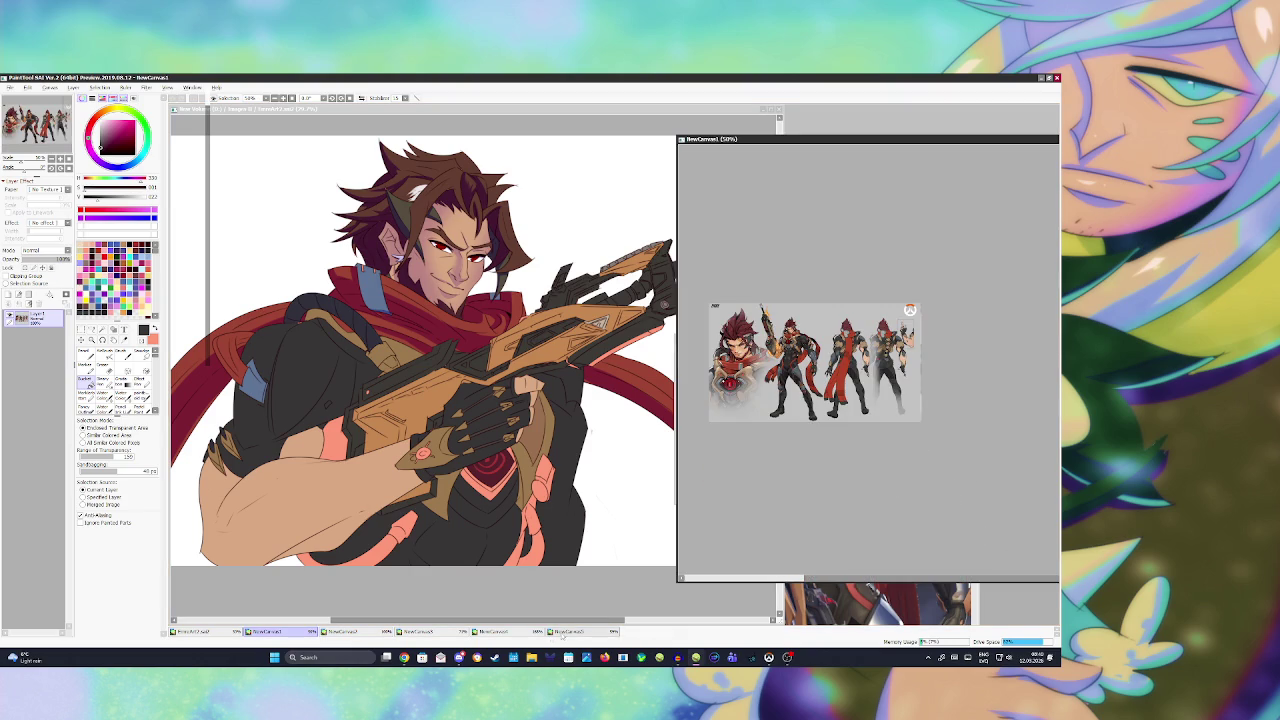
{"action": "left_click", "coordinate": [566, 632]}
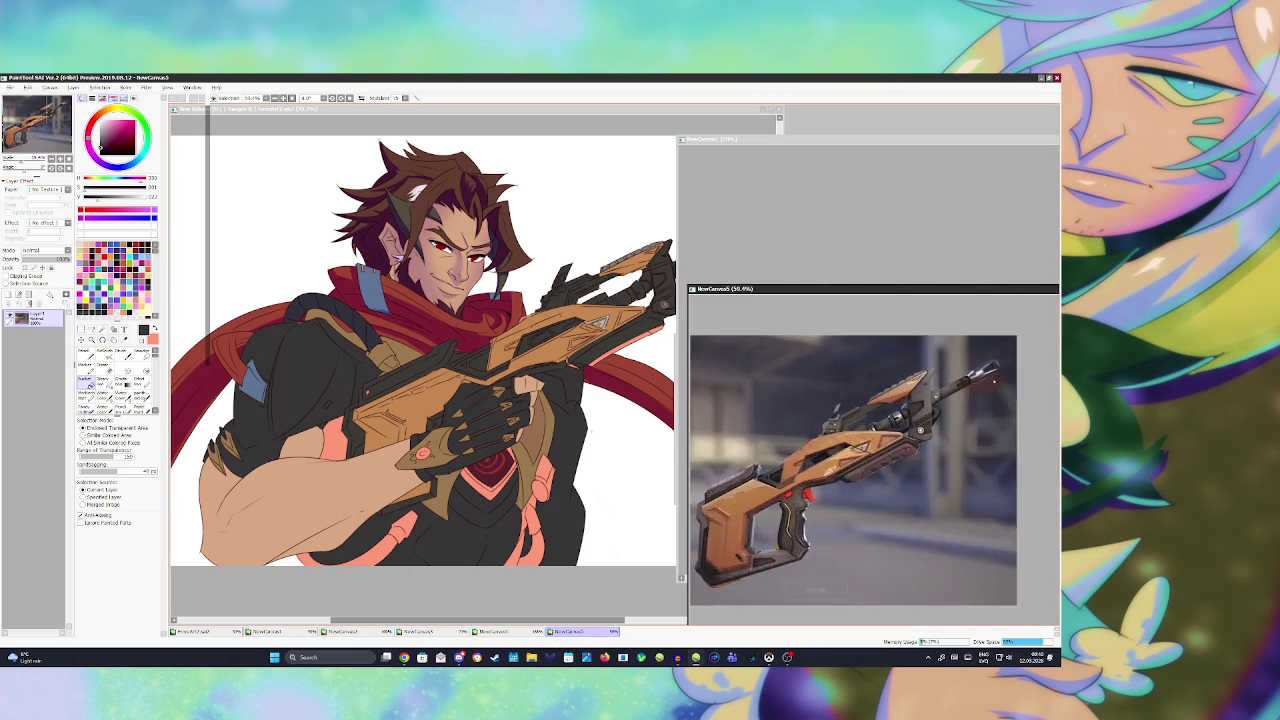
{"action": "scroll", "coordinate": [993, 381], "scroll_direction": "up", "scroll_amount": 3}
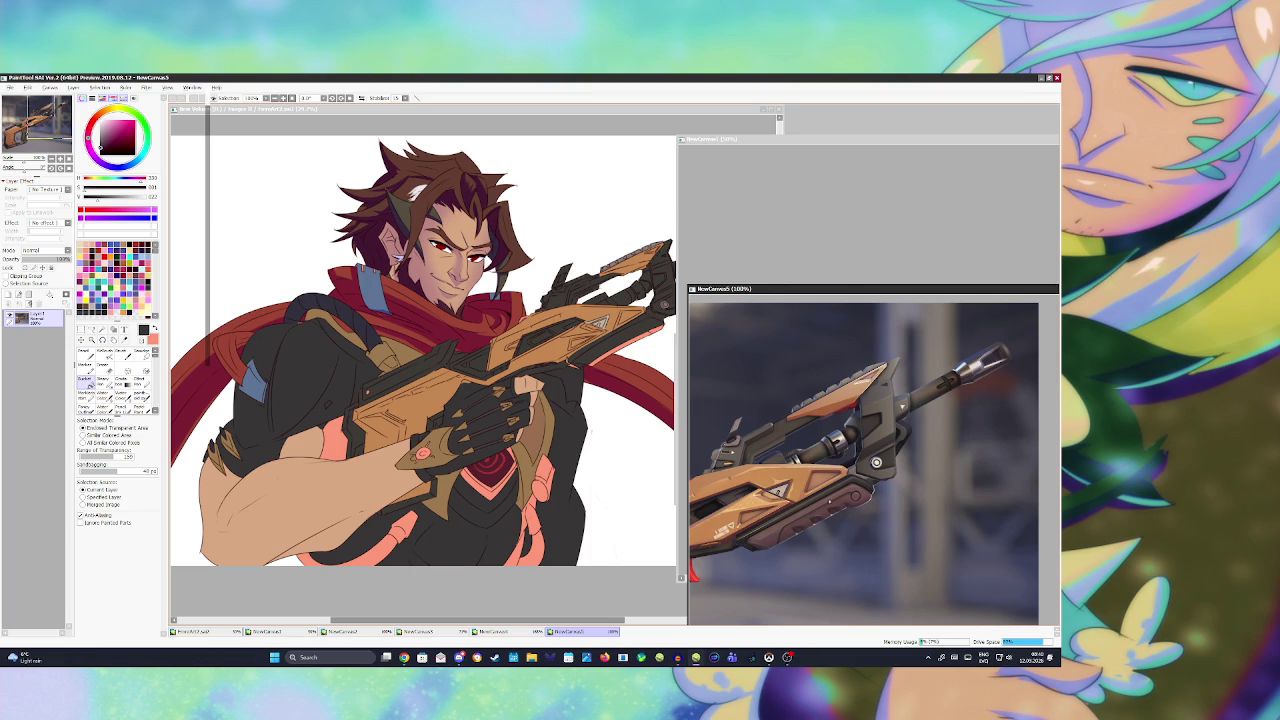
{"action": "left_click", "coordinate": [838, 493], "text": "alt"}
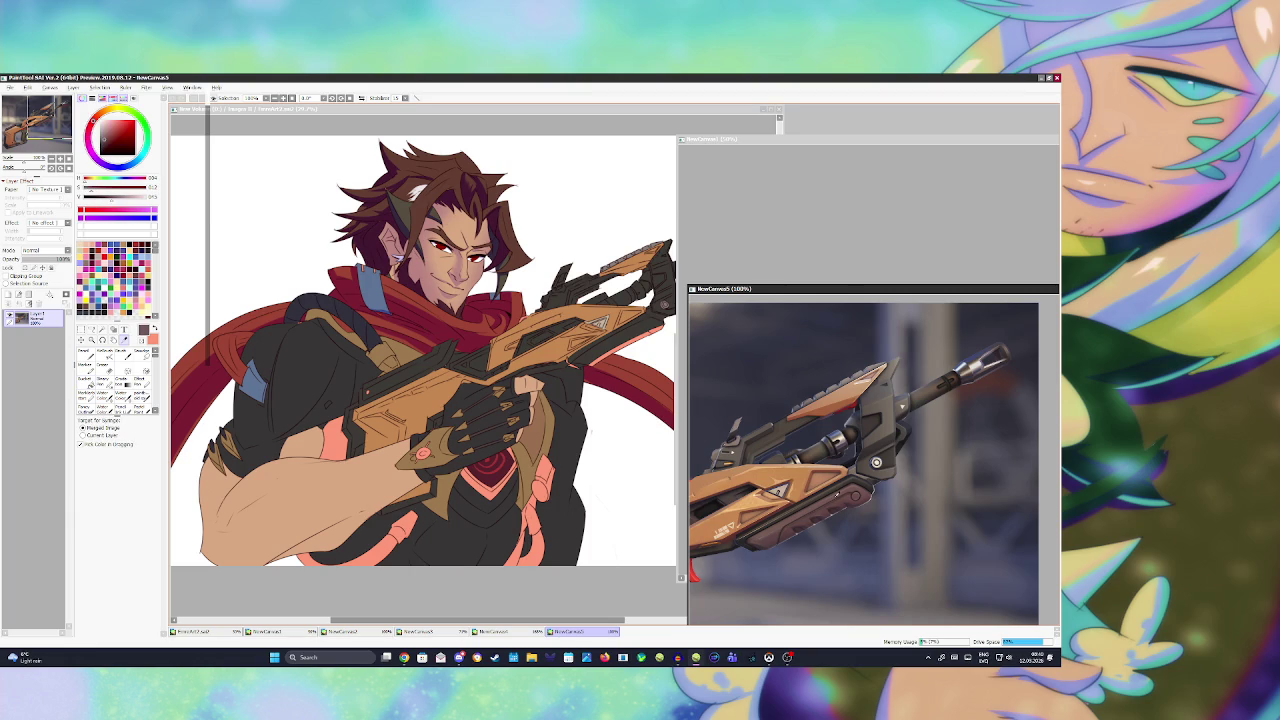
{"action": "left_click", "coordinate": [466, 113]}
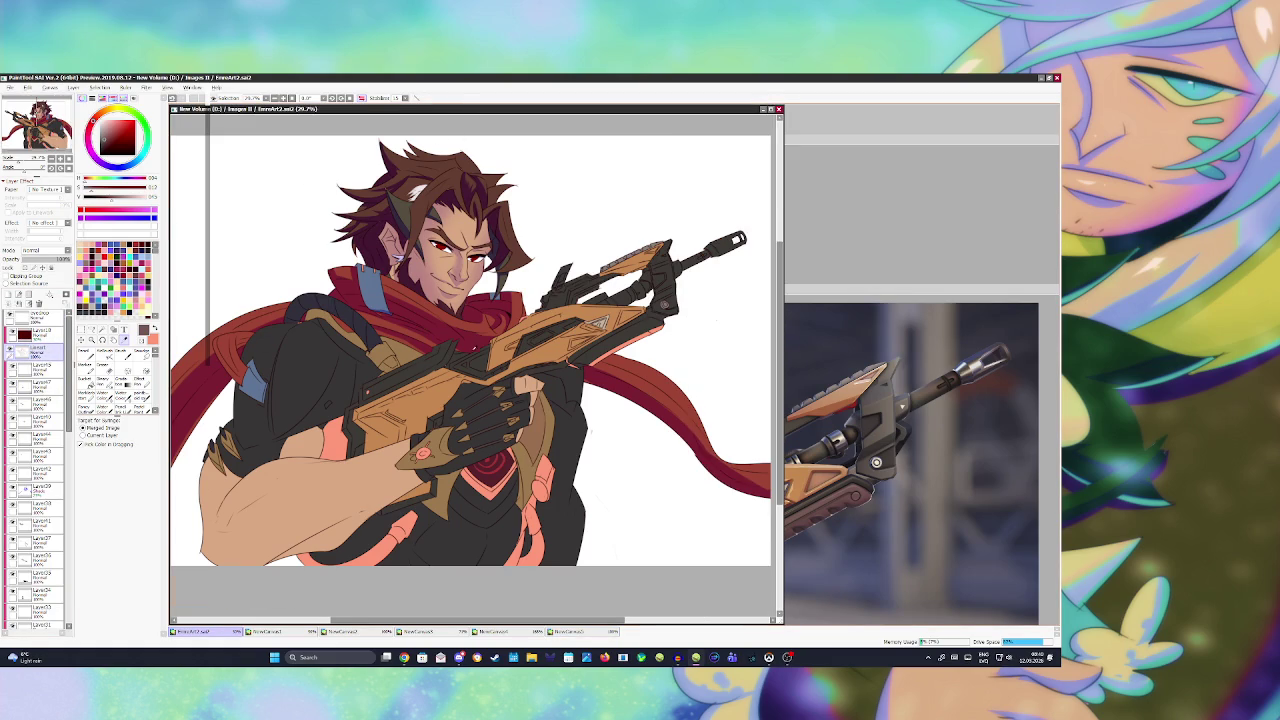
- Select the gun's underside strip and its end gap, recolour it dark brown, and save
{"action": "scroll", "coordinate": [697, 351], "scroll_direction": "up", "scroll_amount": 1}
{"action": "left_click", "coordinate": [690, 340]}
{"action": "left_click", "coordinate": [728, 324]}
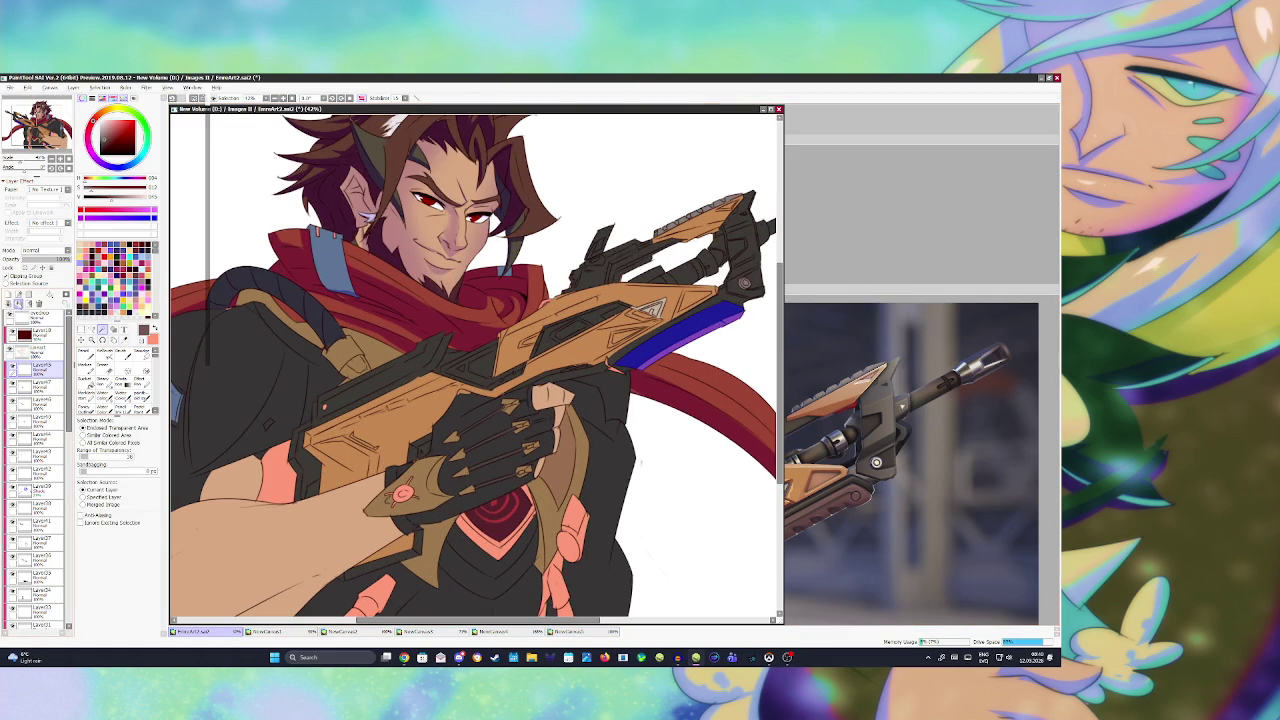
{"action": "key", "text": "b"}
{"action": "key", "text": "ctrl+d"}
{"action": "key", "text": "ctrl+s"}
- Compare against the gun reference, then sample the gun's dark grey on the illustration
{"action": "scroll", "coordinate": [477, 369], "scroll_direction": "down", "scroll_amount": 2}
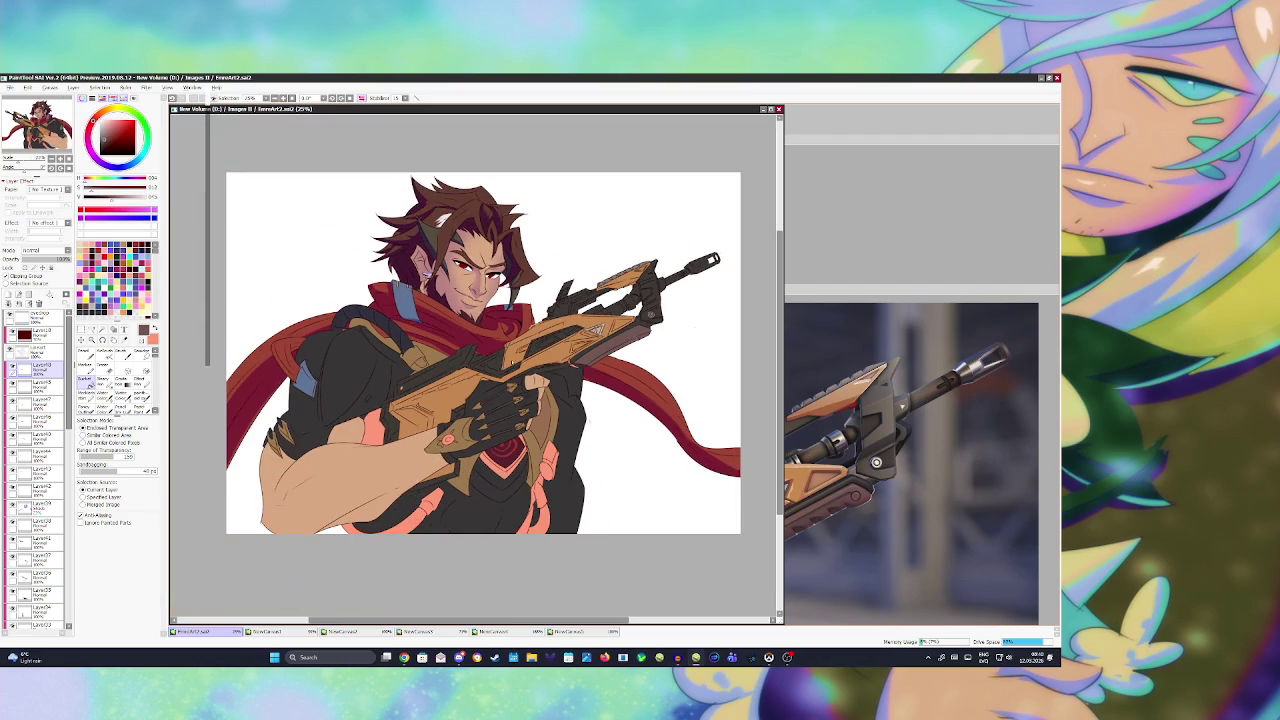
{"action": "left_click", "coordinate": [900, 420]}
{"action": "scroll", "coordinate": [880, 460], "scroll_direction": "down", "scroll_amount": 2}
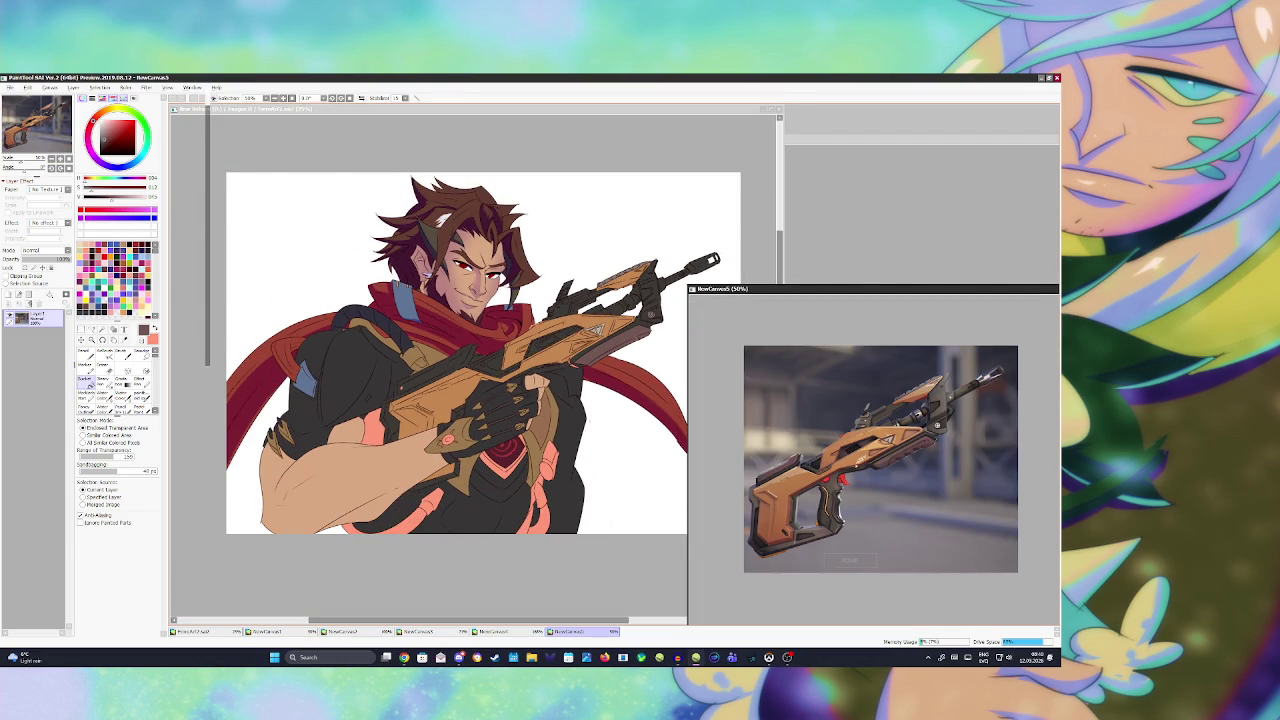
{"action": "scroll", "coordinate": [1012, 383], "scroll_direction": "up", "scroll_amount": 2}
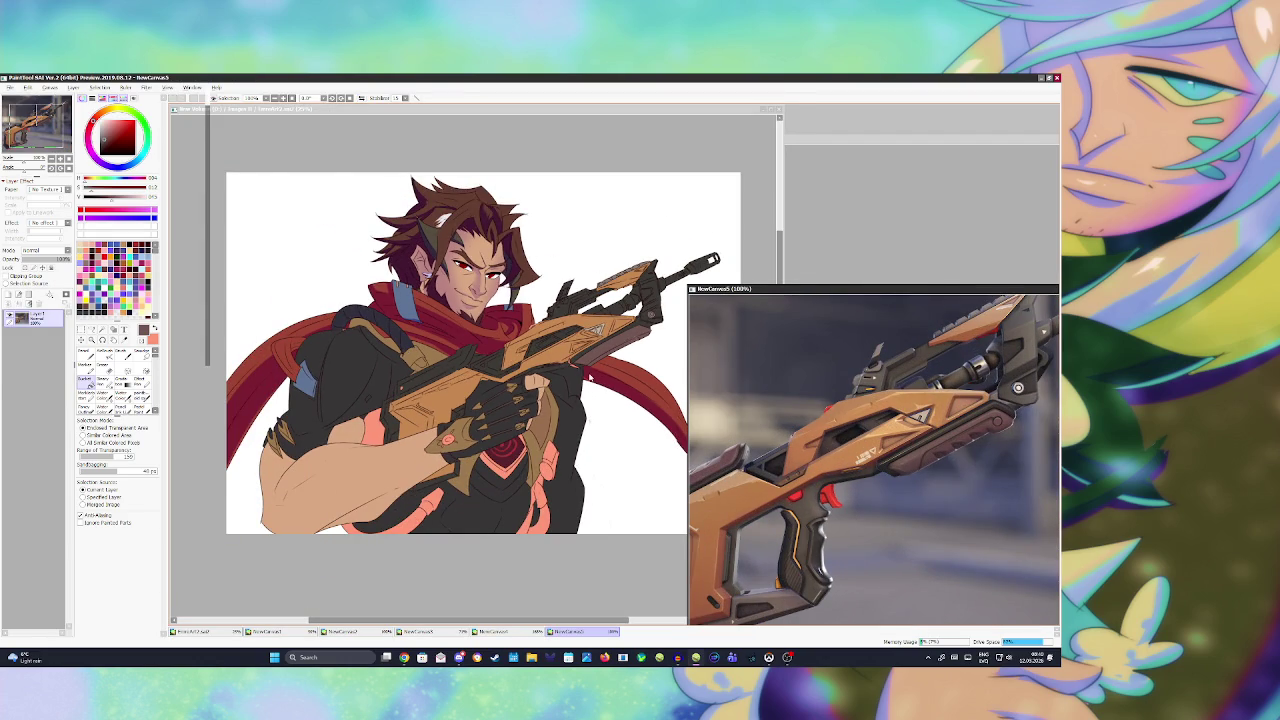
{"action": "key", "text": "ctrl+Tab"}
{"action": "scroll", "coordinate": [578, 357], "scroll_direction": "up", "scroll_amount": 3}
{"action": "left_click", "coordinate": [517, 372], "text": "alt"}
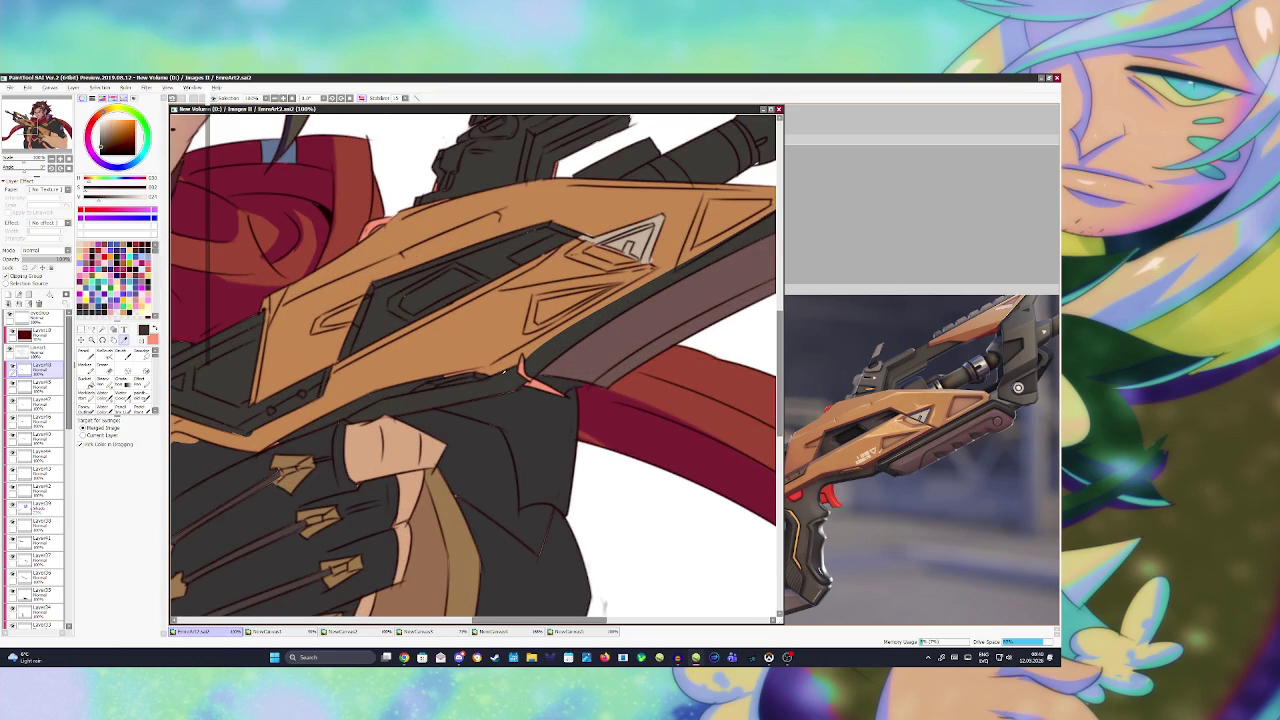
- Magic-wand the pink gap beside the glove and fill it dark grey on Layer10
{"action": "key", "text": "w"}
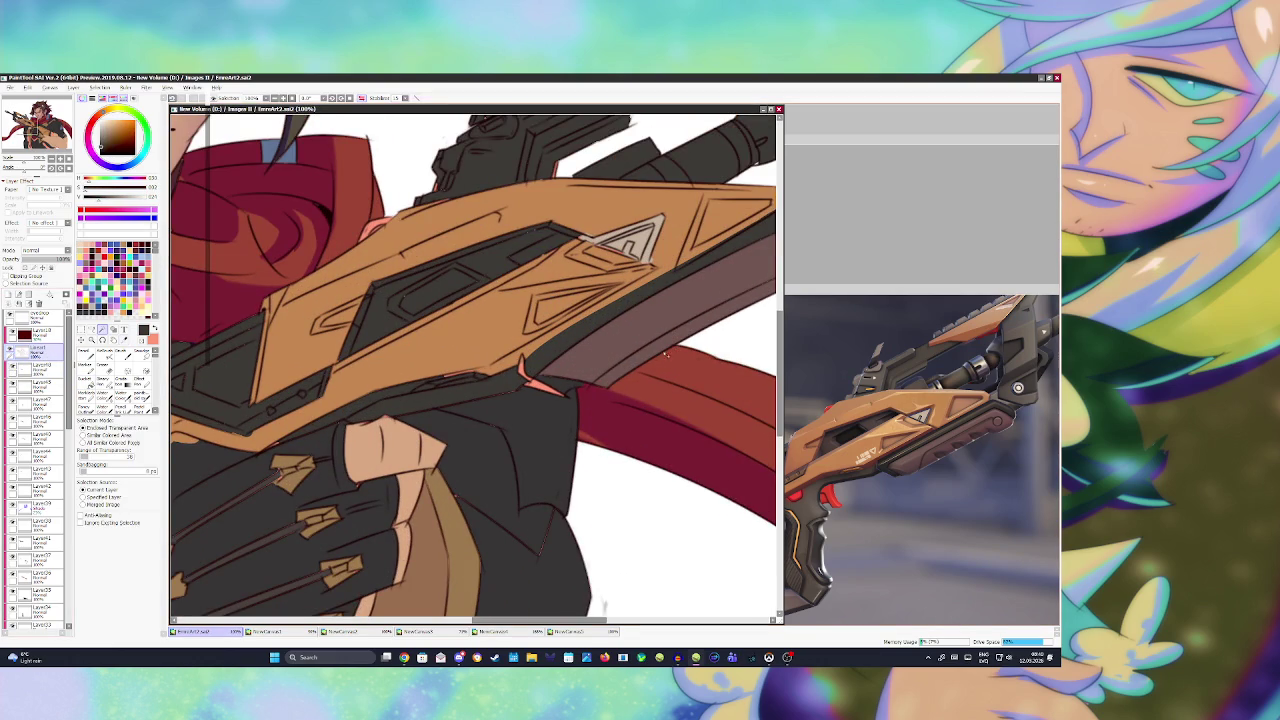
{"action": "left_click", "coordinate": [527, 385]}
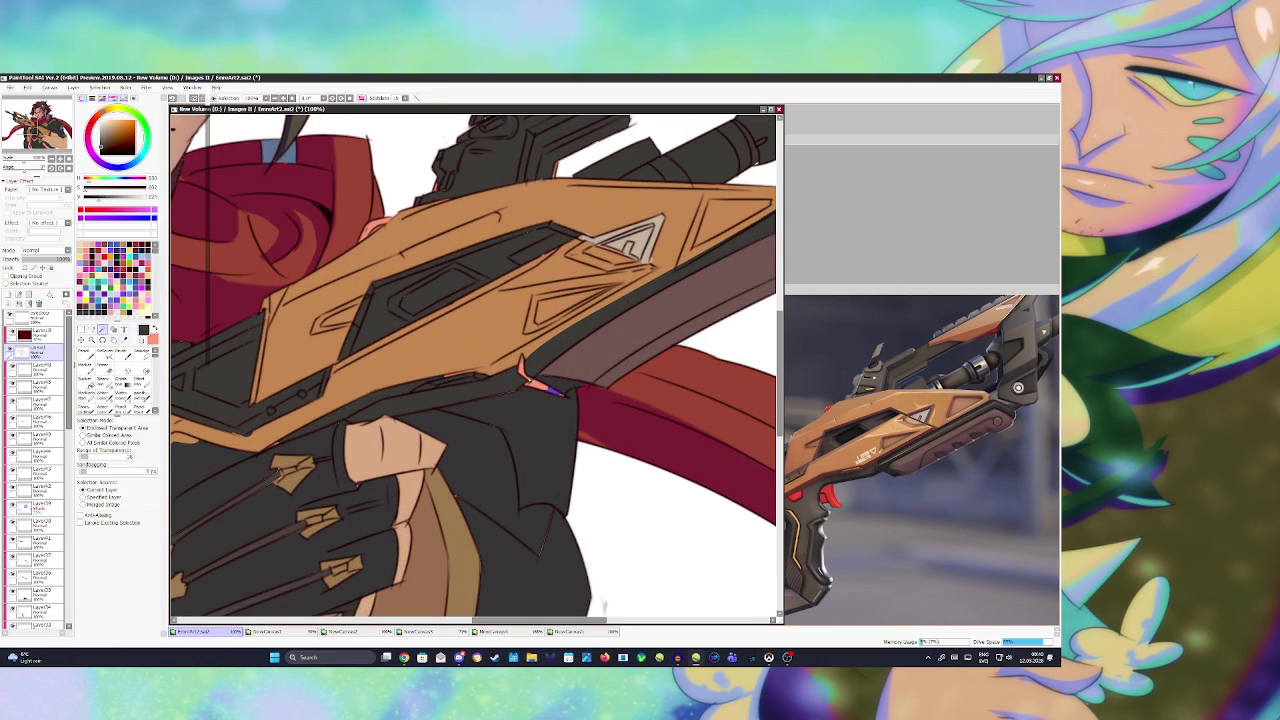
{"action": "left_click", "coordinate": [520, 368]}
{"action": "key", "text": "ctrl+z"}
{"action": "key", "text": "e"}
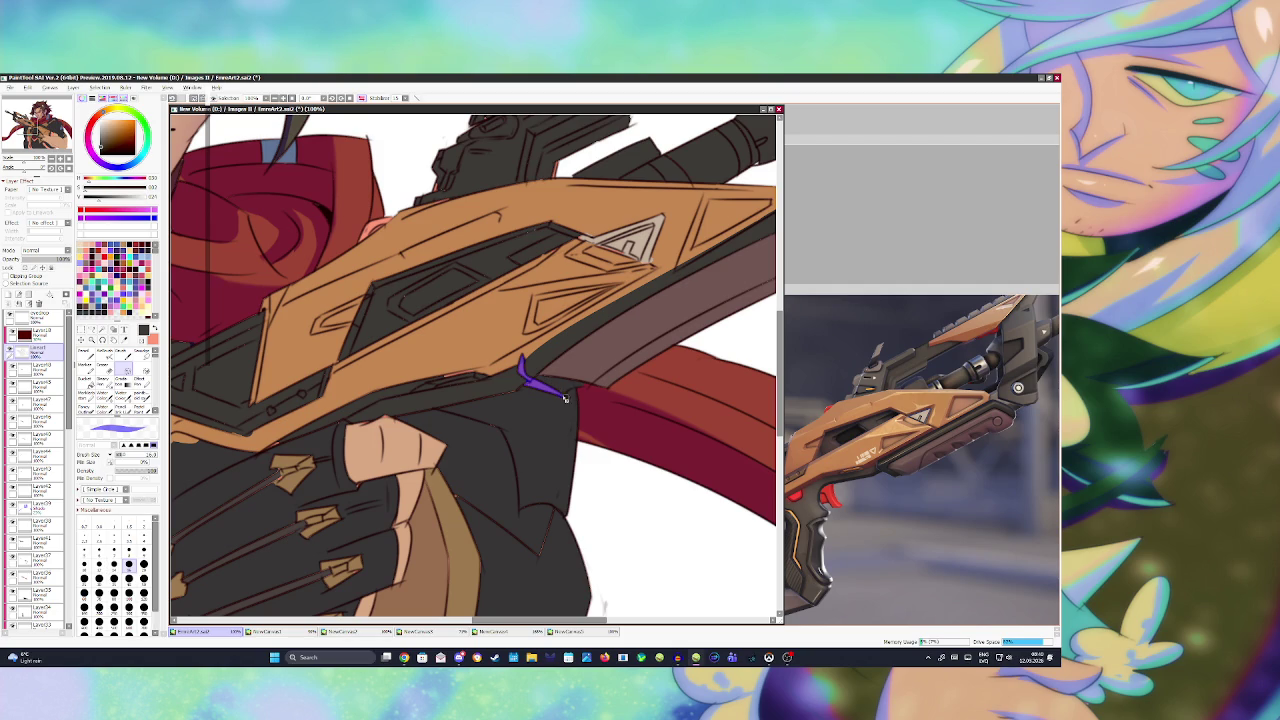
{"action": "left_click", "coordinate": [40, 368]}
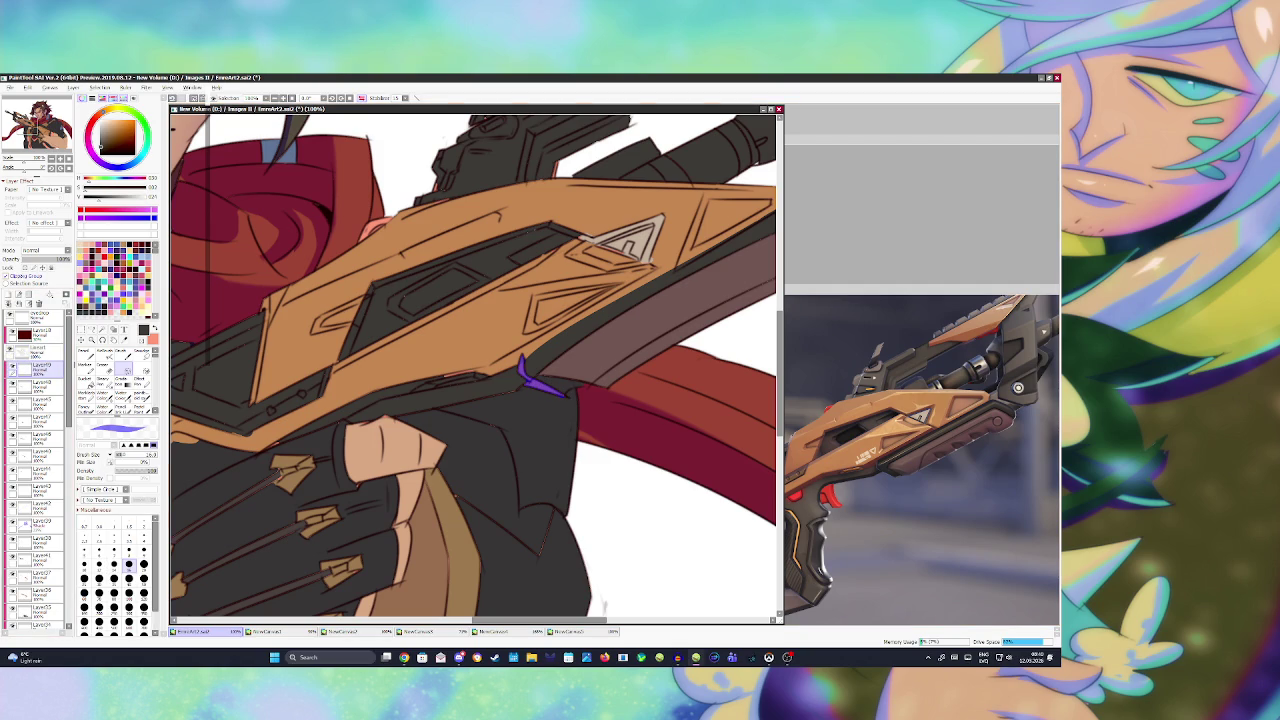
{"action": "left_click", "coordinate": [85, 379]}
{"action": "left_click", "coordinate": [530, 378]}
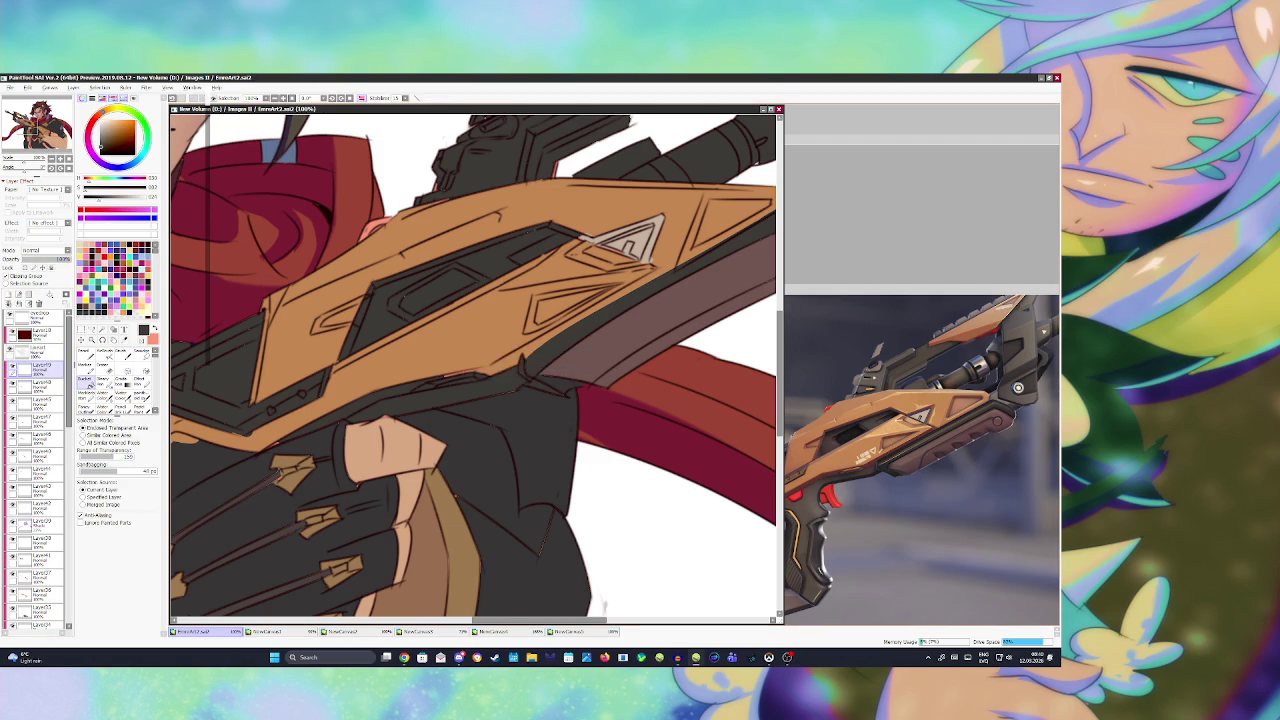
{"action": "scroll", "coordinate": [563, 364], "scroll_direction": "down", "scroll_amount": 9}
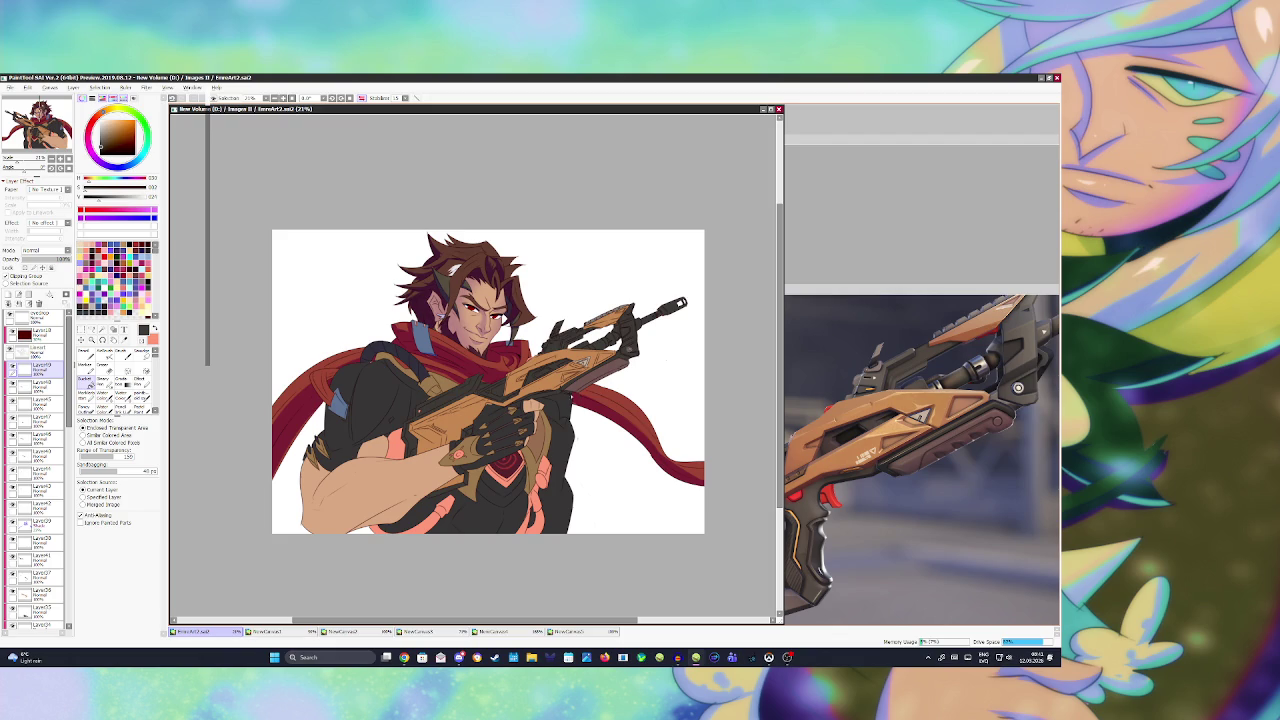
- Move the gun reference window lower, then bring the character lineup sheet forward at 141% zoom
{"action": "left_click", "coordinate": [858, 420]}
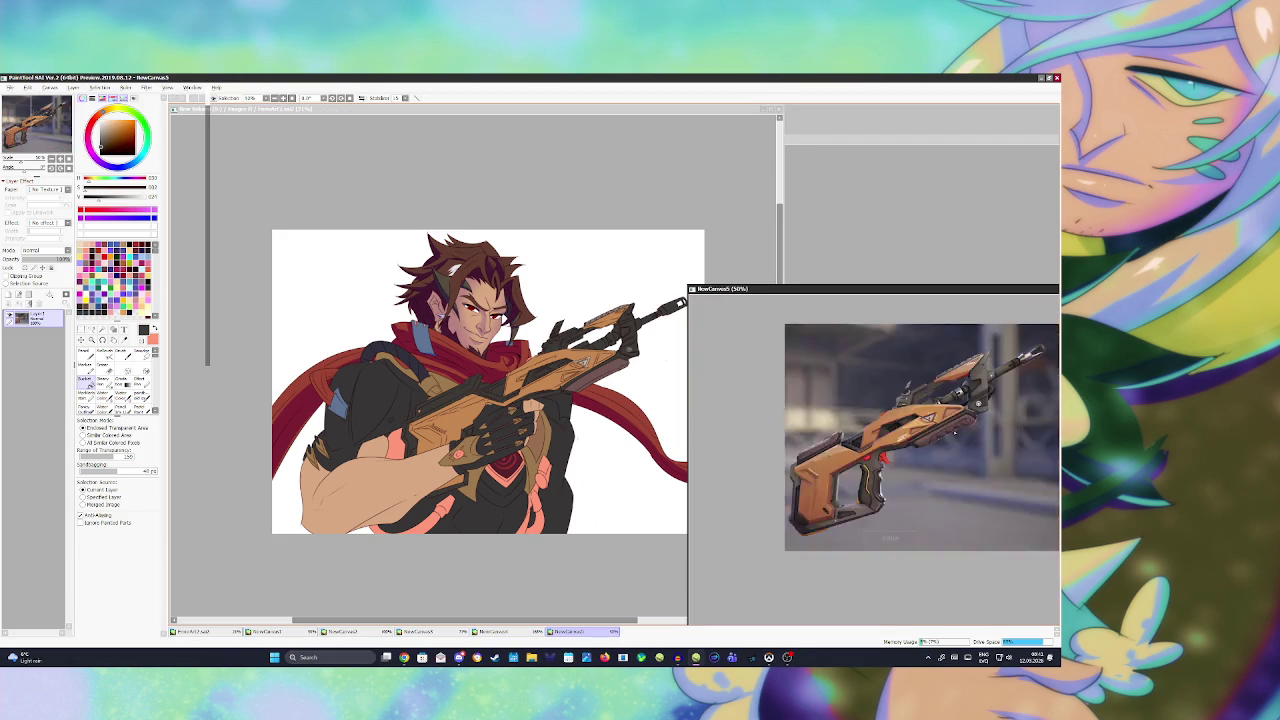
{"action": "scroll", "coordinate": [858, 420], "scroll_direction": "down", "scroll_amount": 3}
{"action": "left_click_drag", "start_coordinate": [904, 287], "coordinate": [904, 443]}
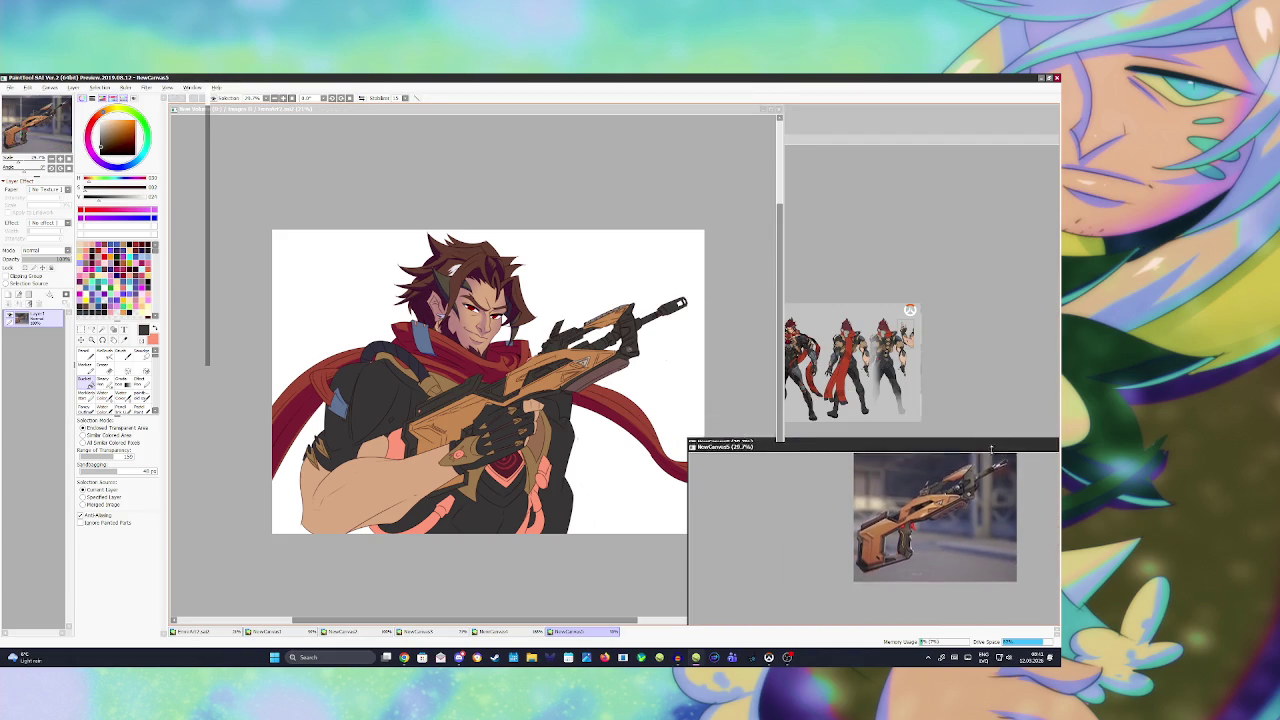
{"action": "left_click", "coordinate": [266, 631]}
{"action": "scroll", "coordinate": [830, 347], "scroll_direction": "up", "scroll_amount": 6}
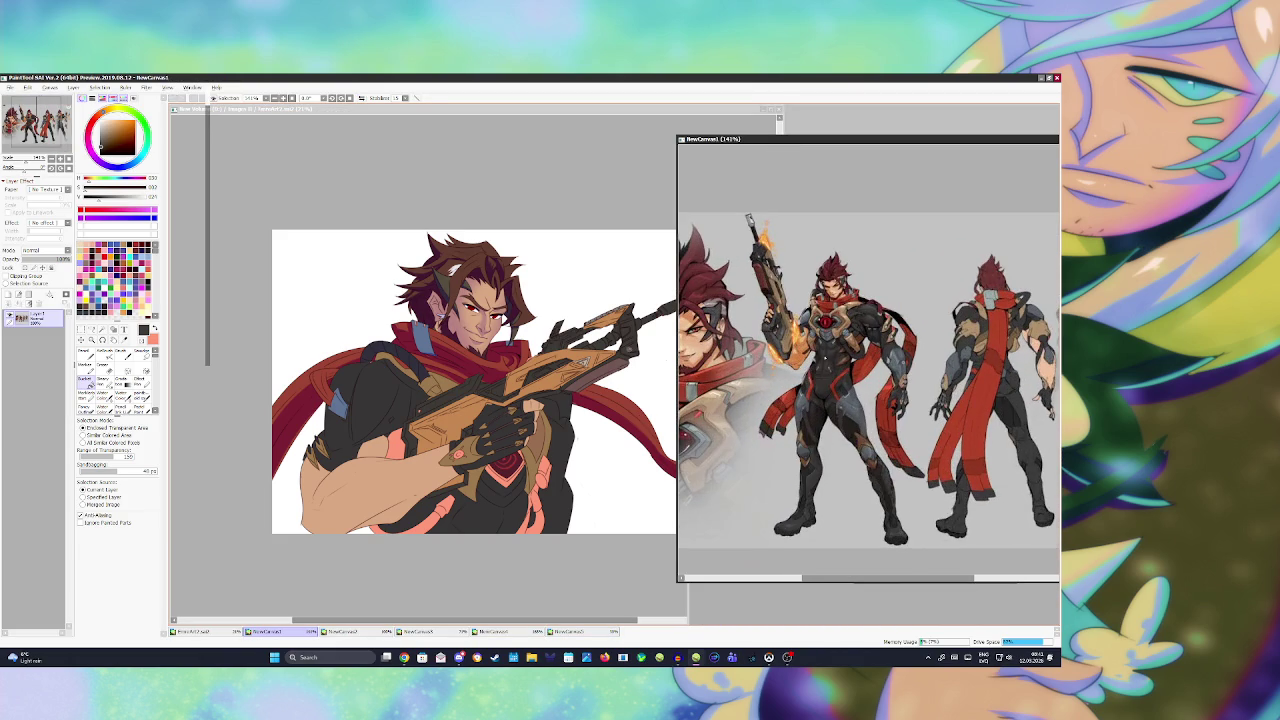